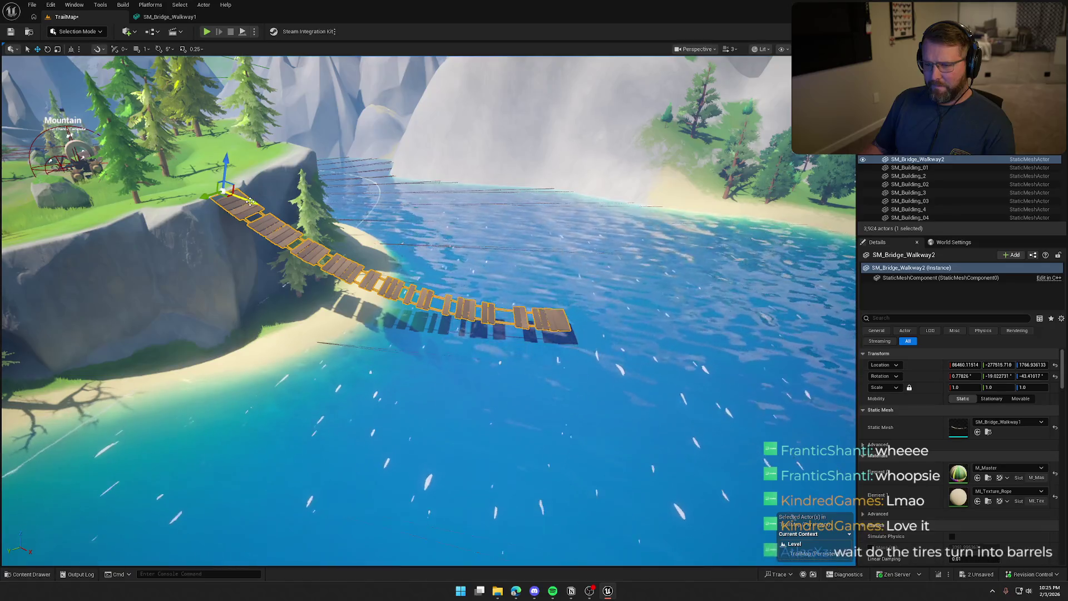
Shorten SM_Bridge_Walkway3 and drop it down so it meets the other plank bridge sections.
mouse_move(269, 193)
left_mouse_down()
mouse_move(518, 307)
mouse_move(598, 319)
left_mouse_up()
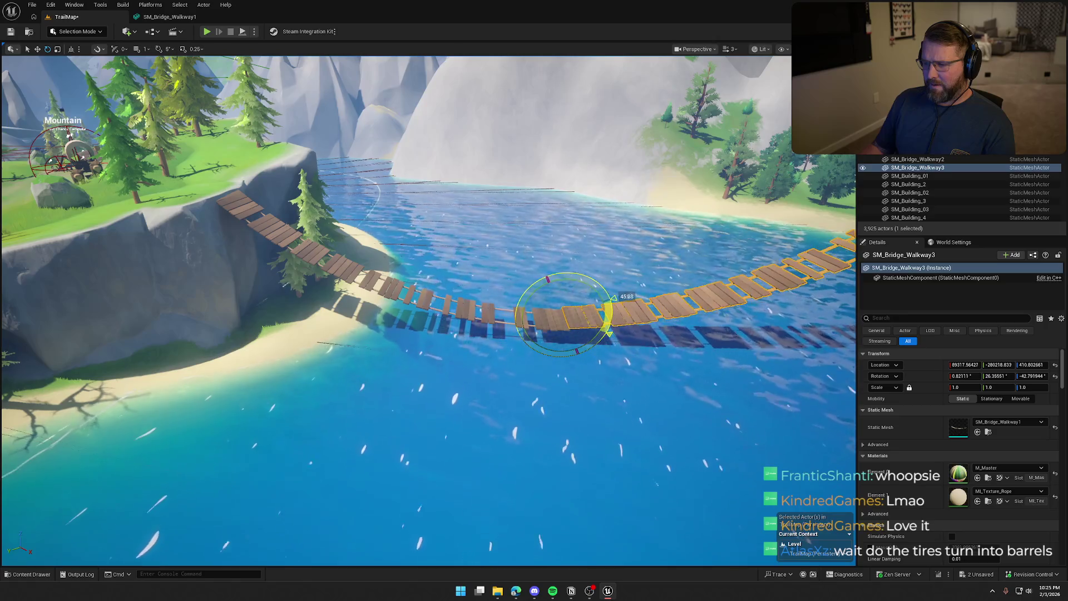
key("f")
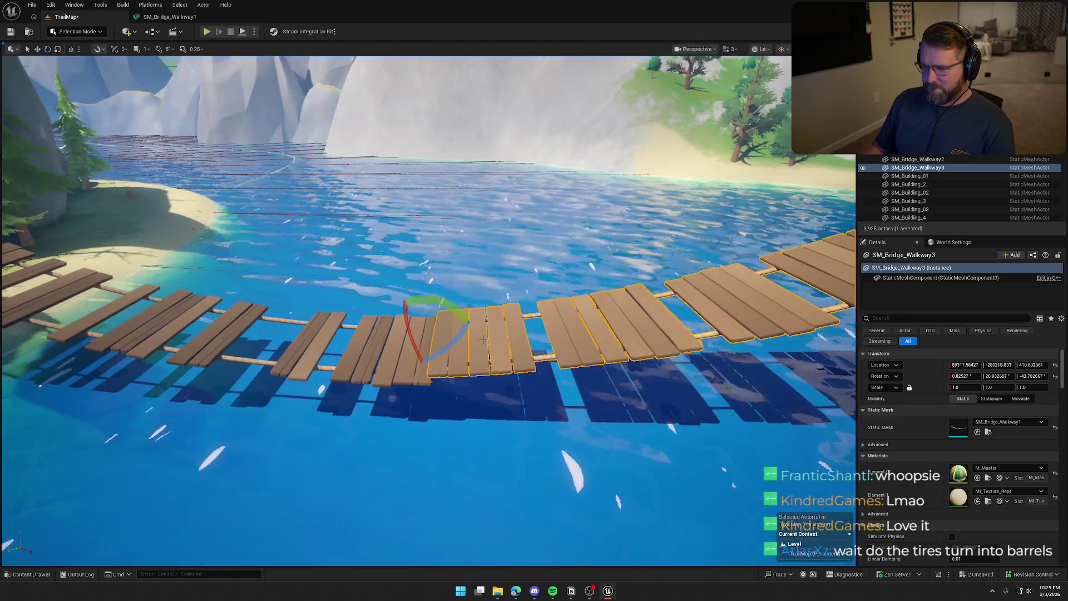
left_click_drag(451, 331, 437, 334)
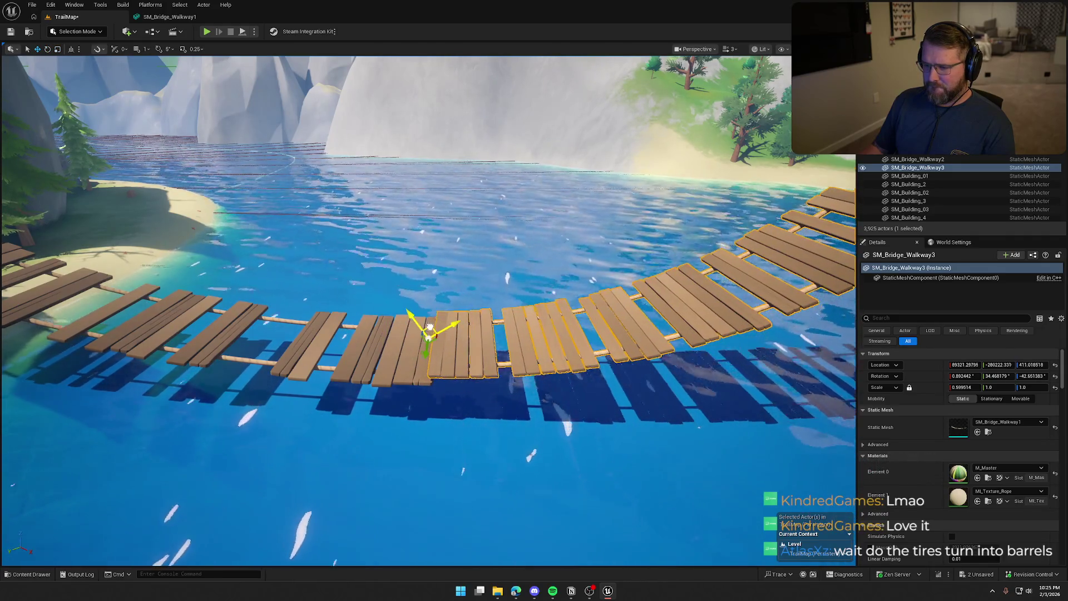
mouse_move(429, 327)
left_mouse_down()
mouse_move(409, 364)
mouse_move(383, 371)
left_mouse_up()
key("Escape")
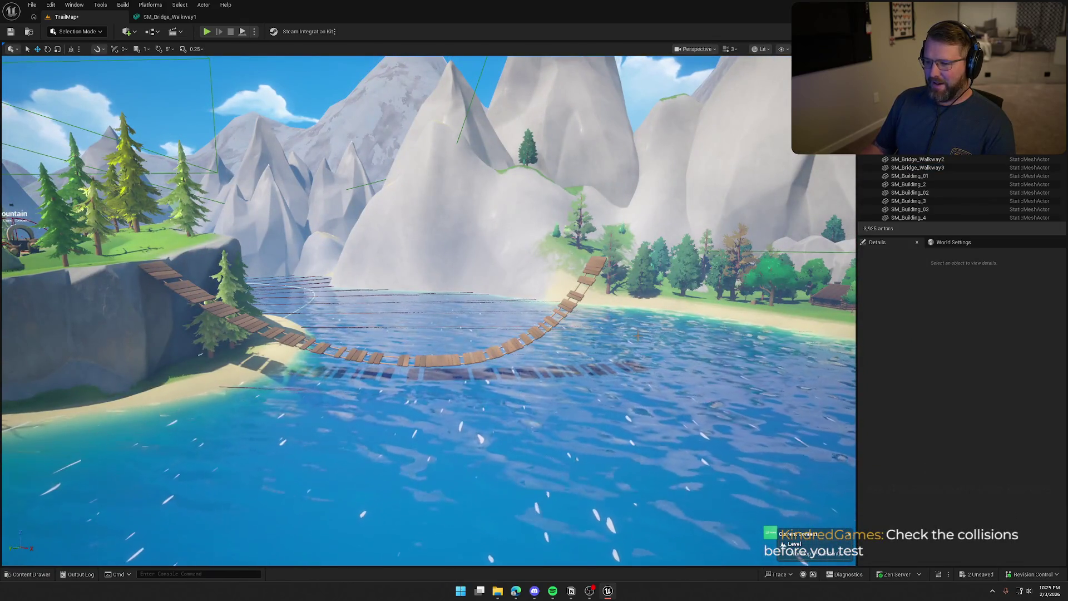
mouse_move(450, 268)
left_mouse_down()
mouse_move(420, 233)
mouse_move(453, 270)
left_mouse_up()
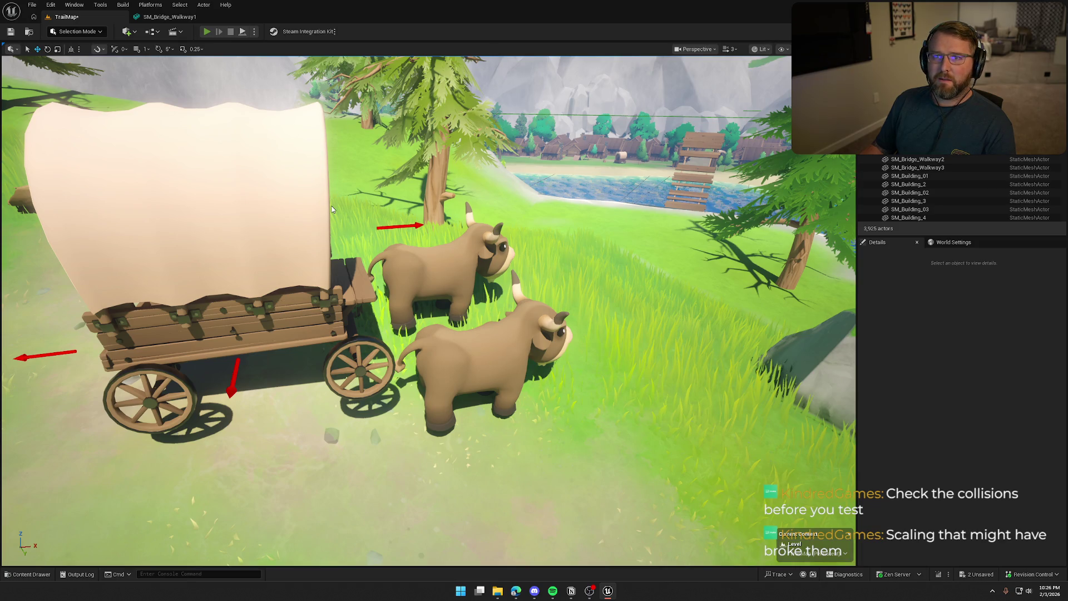
key("alt+p")
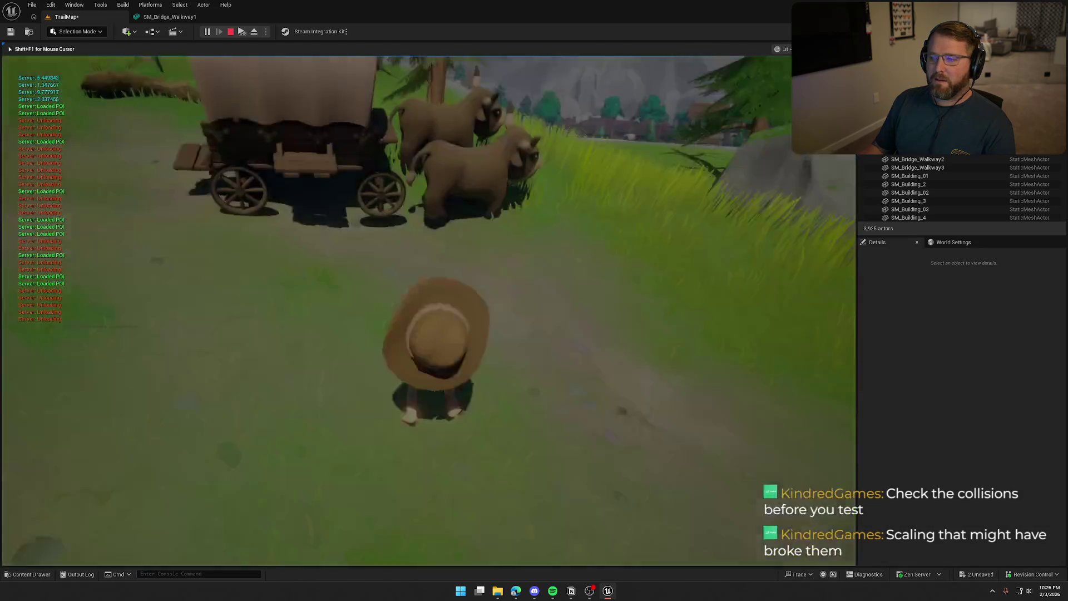
key("e")
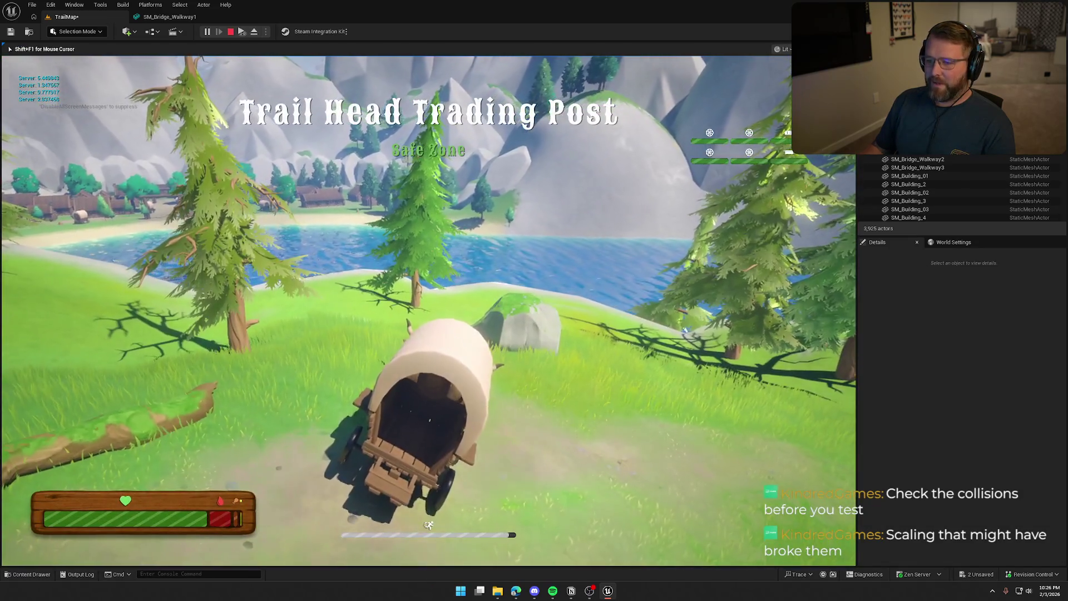
key("w")
key("a")
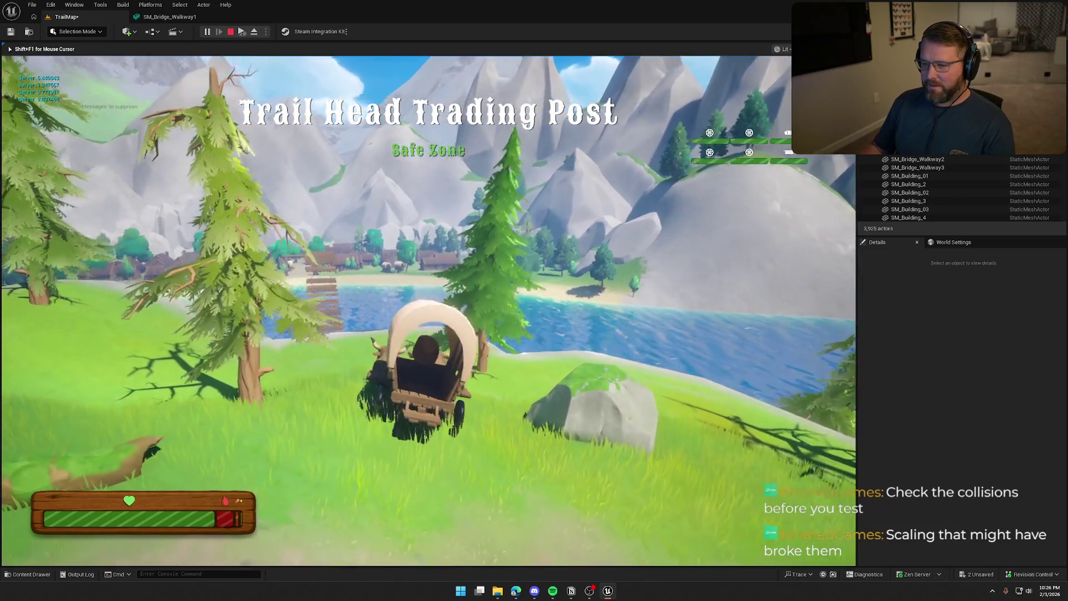
key("w")
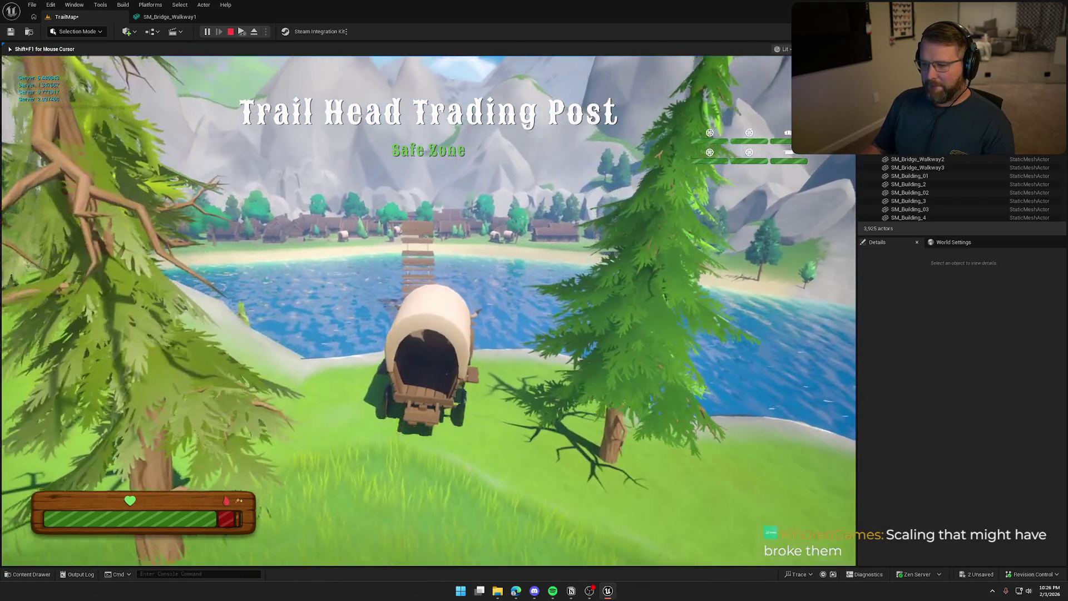
key("w")
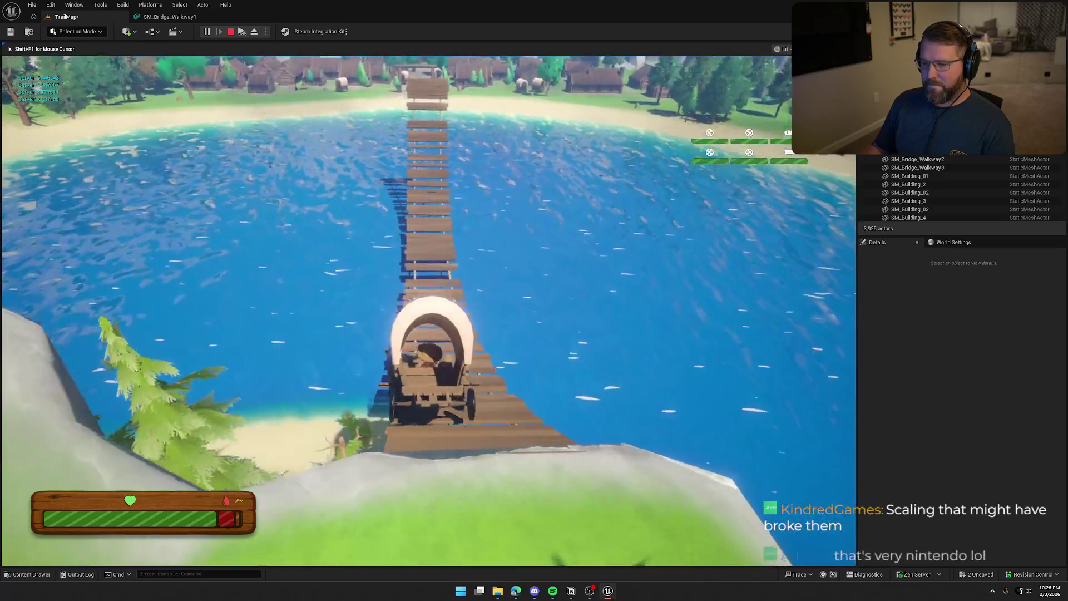
key("w")
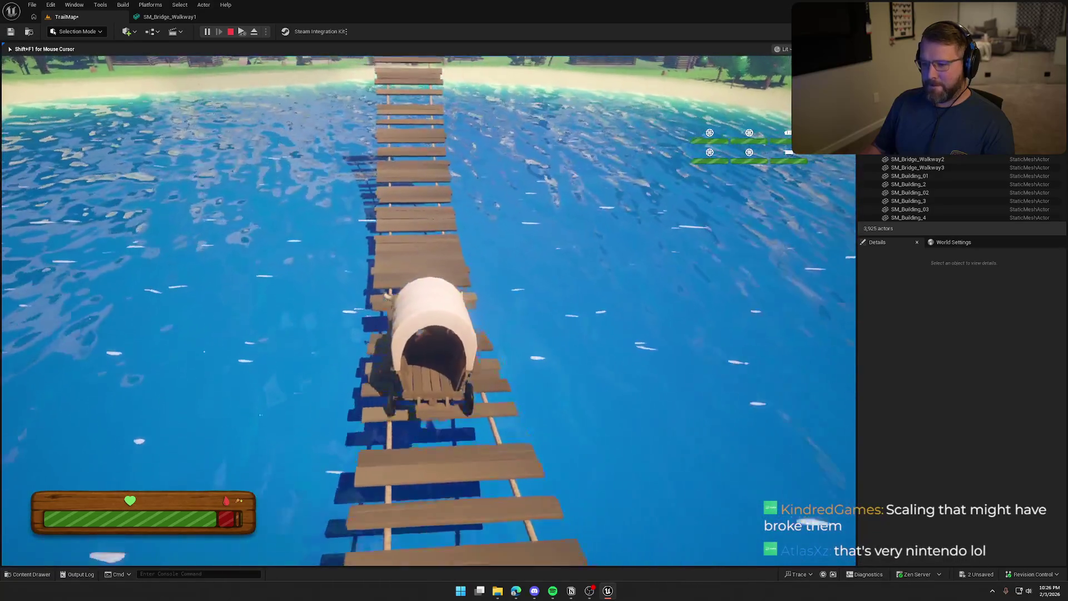
key("w")
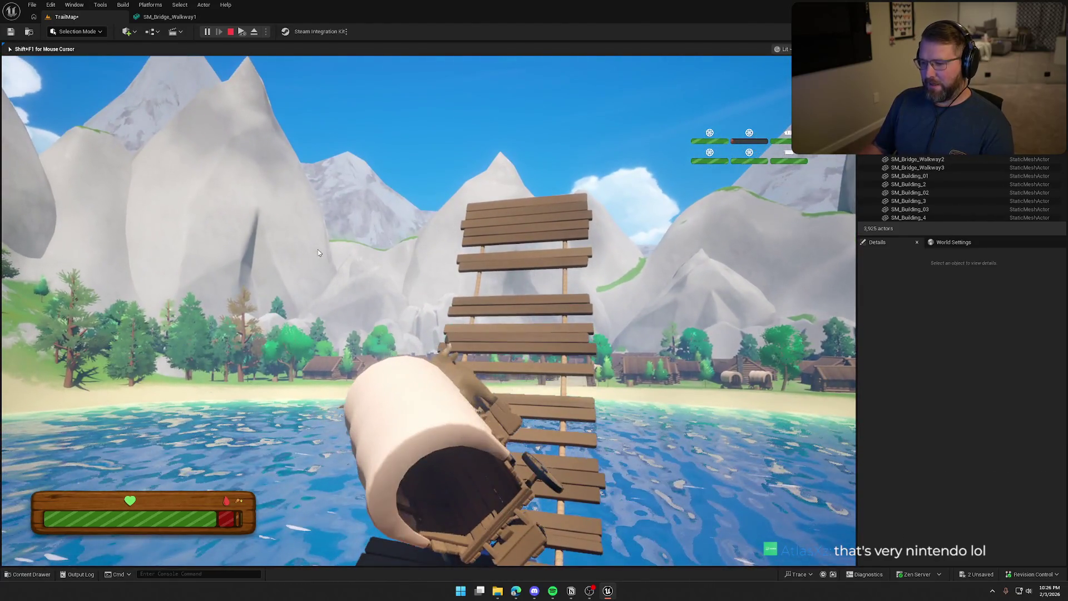
key("Escape")
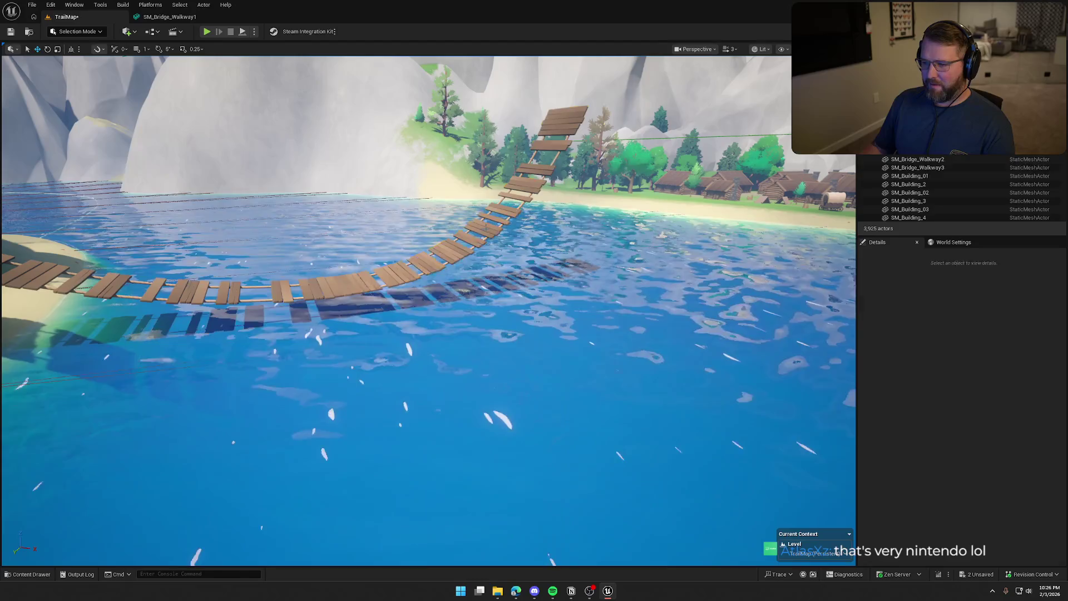
Stretch SM_Bridge_Walkway3 back to its full length along X.
left_click(423, 262)
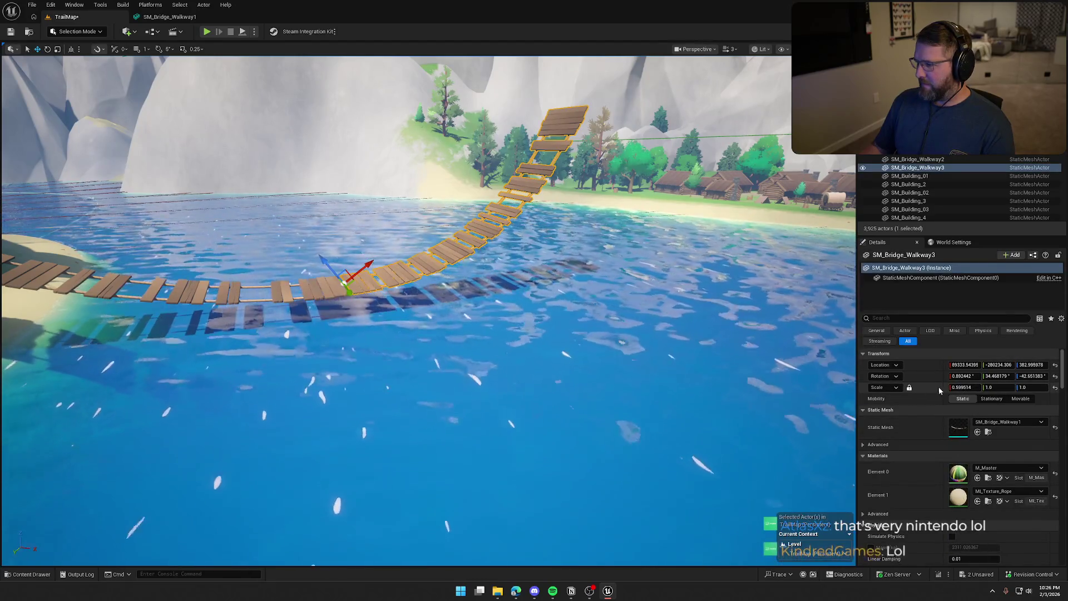
left_click_drag(962, 388, 986, 388)
key("f")
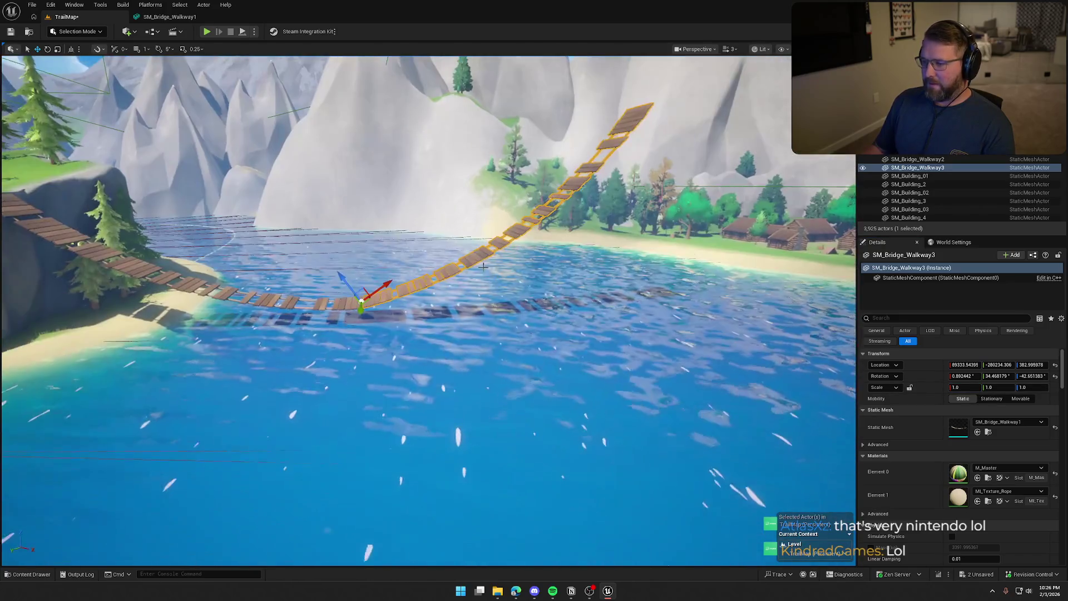
Lower the walkway section's Y rotation so it lies flatter across the lake.
scroll(390, 334, "up", 3)
key("e")
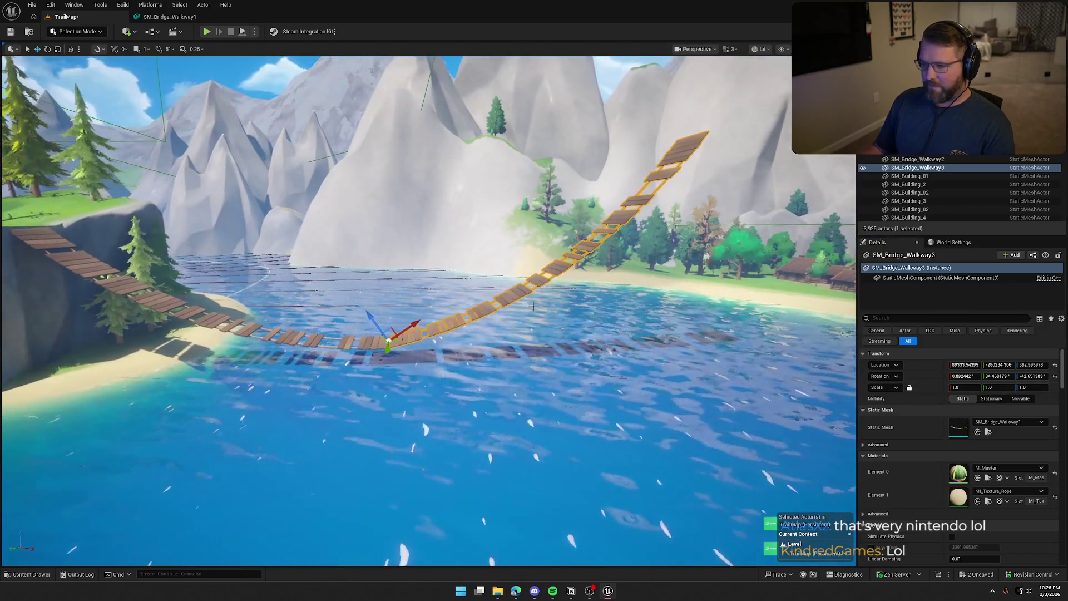
mouse_move(424, 330)
left_mouse_down()
mouse_move(429, 317)
mouse_move(437, 336)
left_mouse_up()
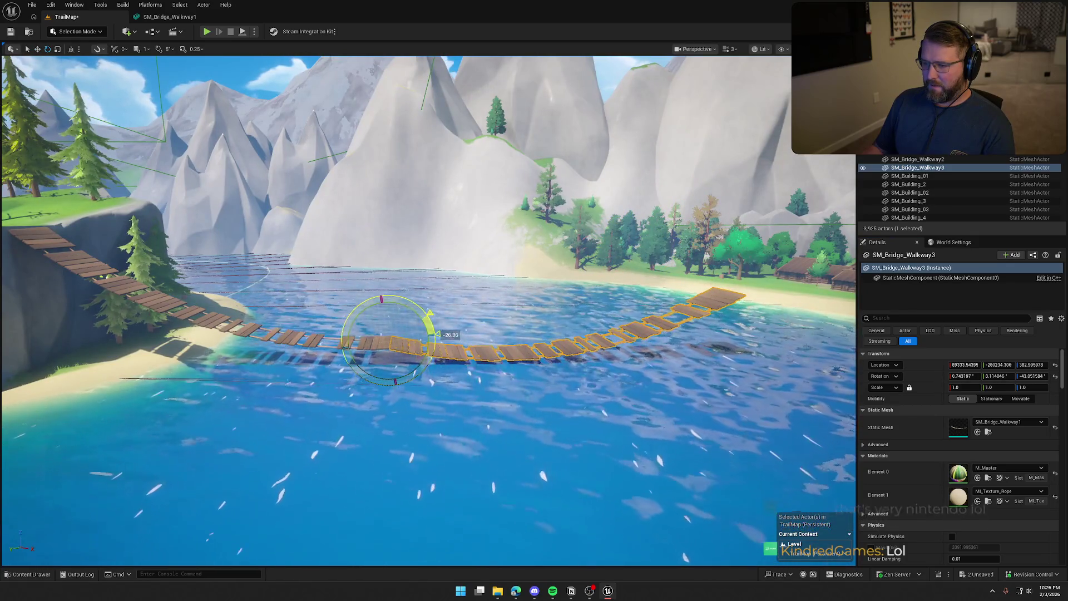
key("Escape")
left_click_drag(444, 300, 431, 299)
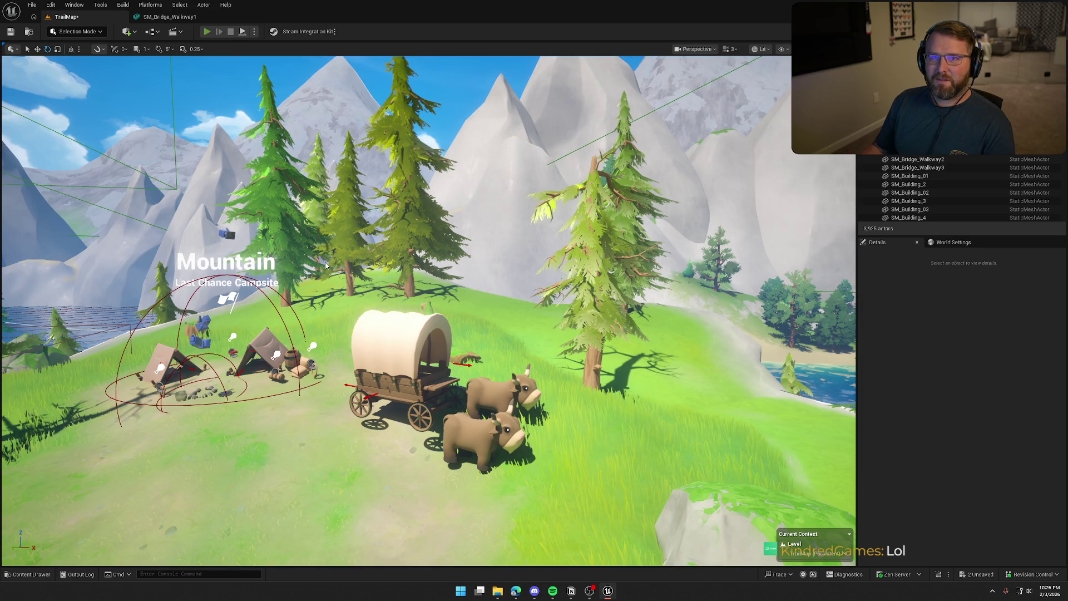
Start a play test, board the wagon and drive it across the bridge toward the far shore.
key("alt+p")
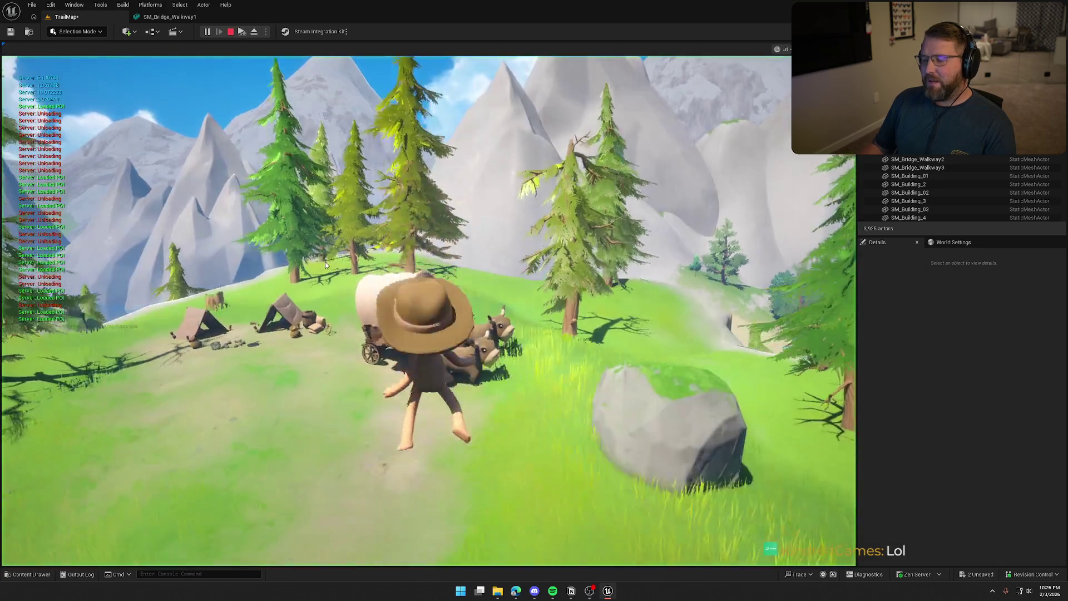
key("w")
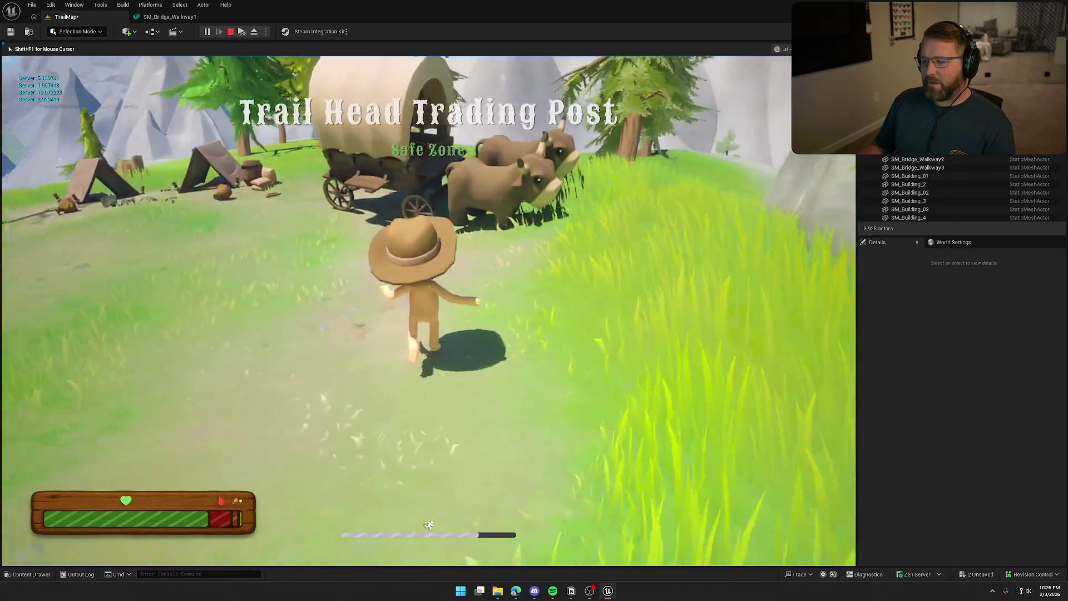
key("e")
key("w")
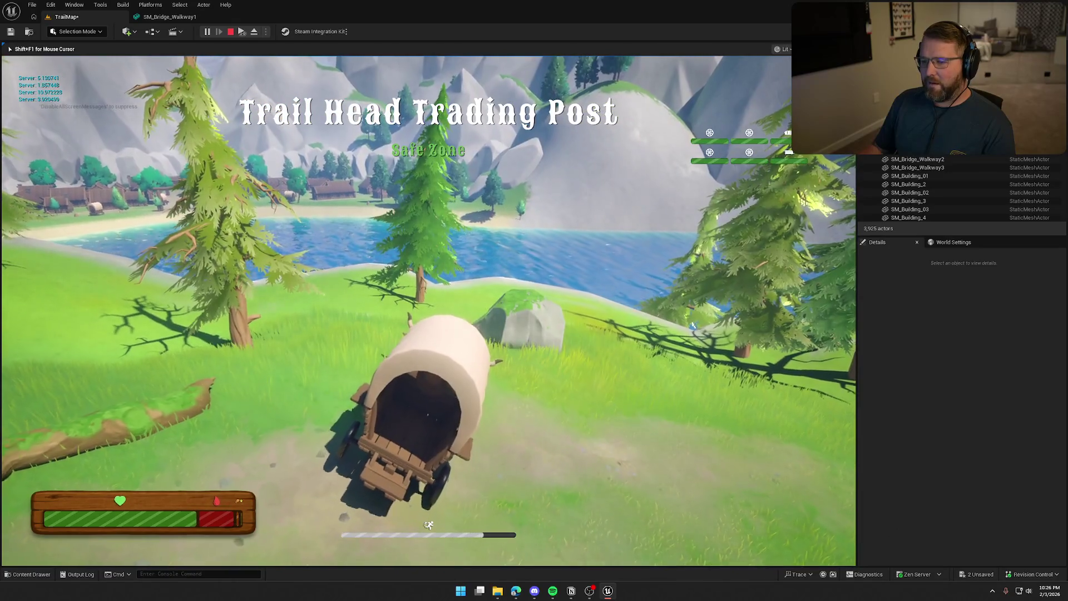
key("a")
key("d")
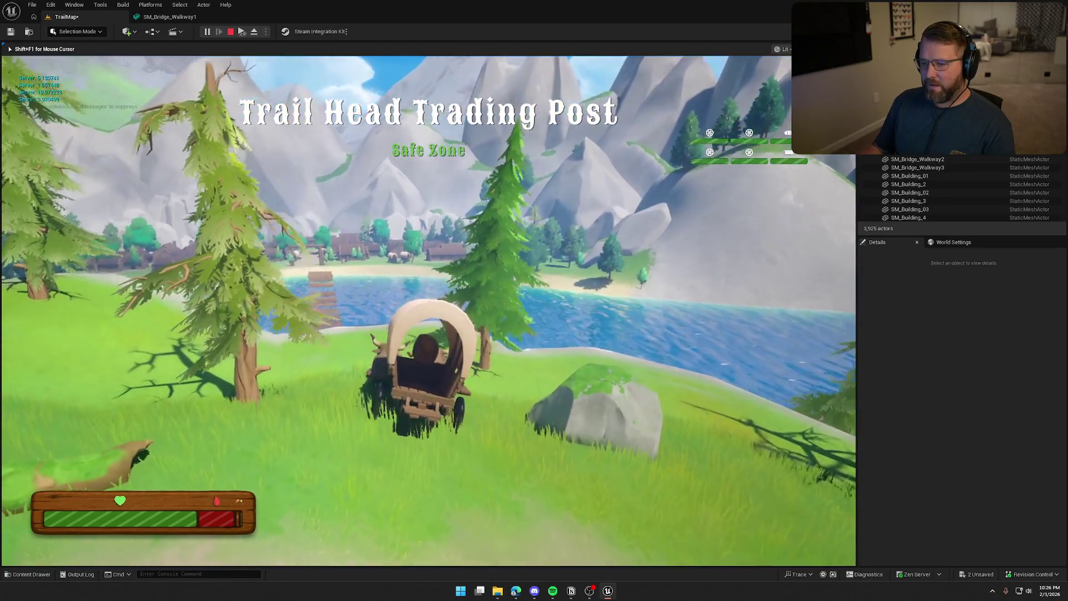
key("w")
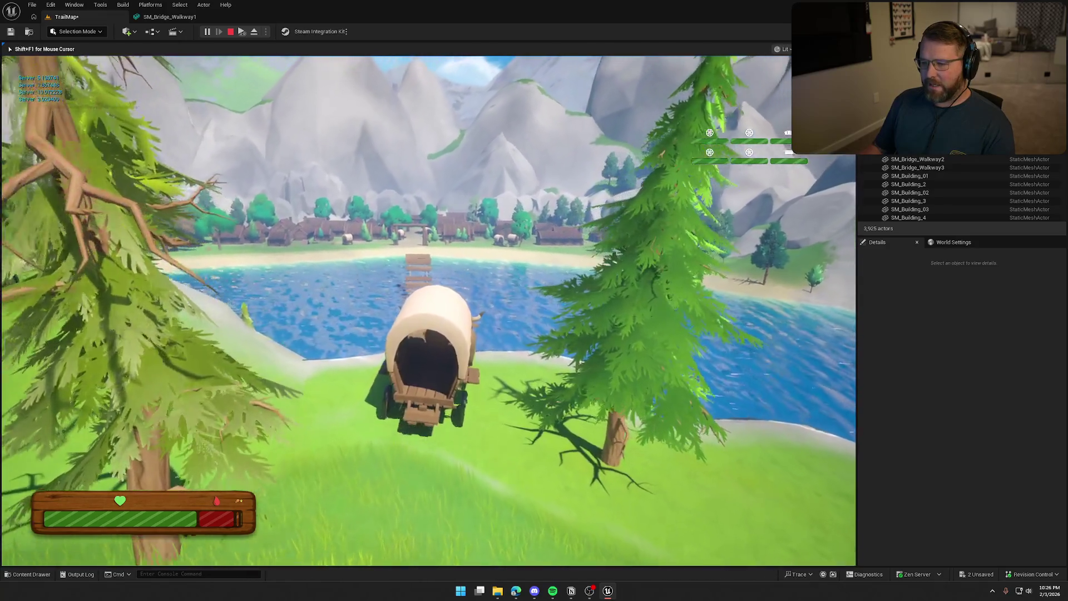
key("w")
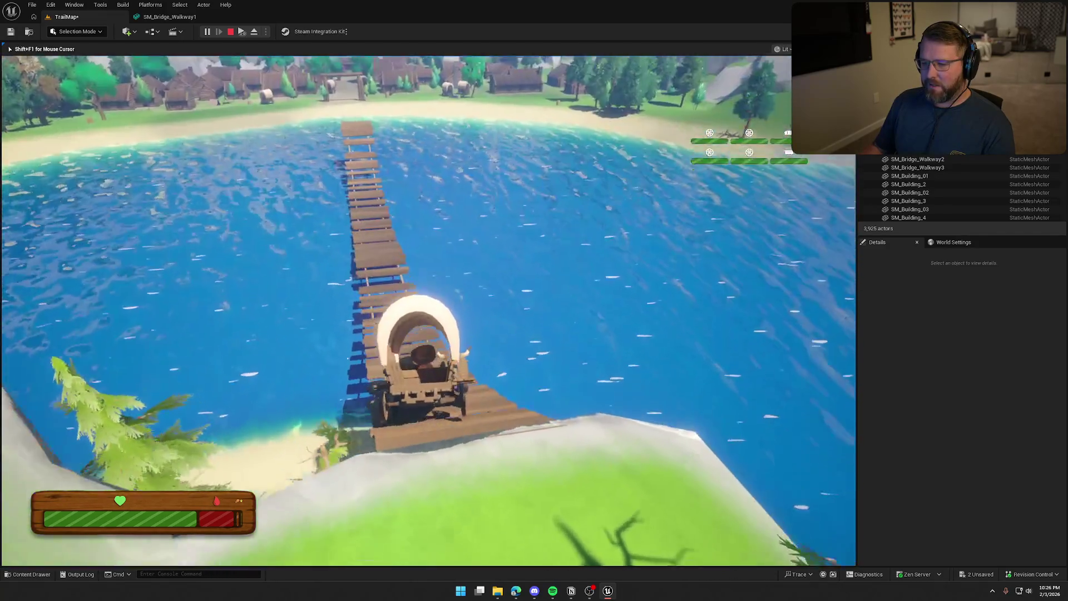
key("w")
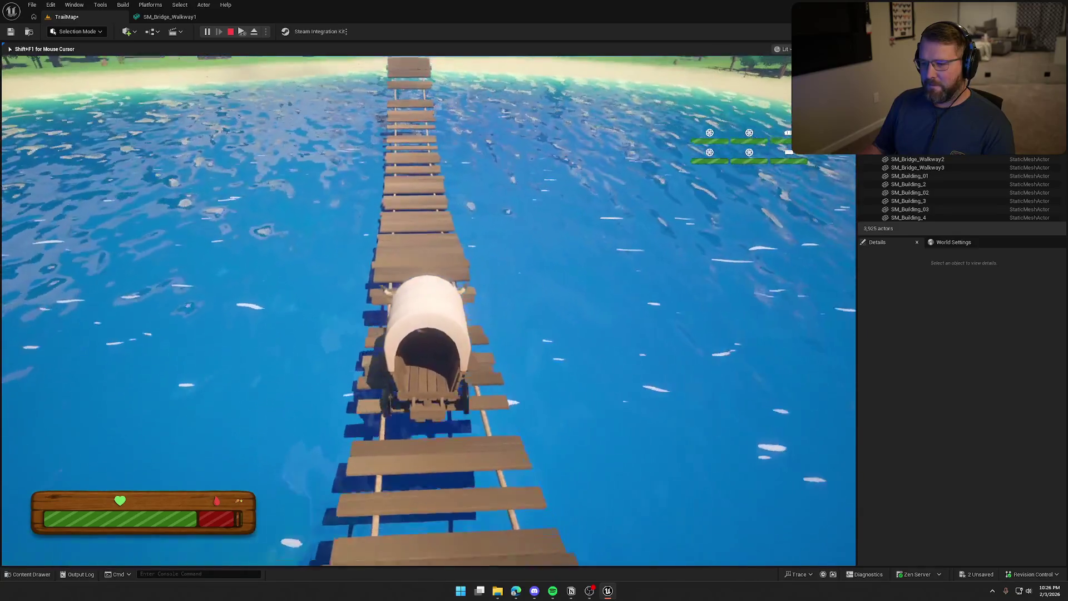
key("w")
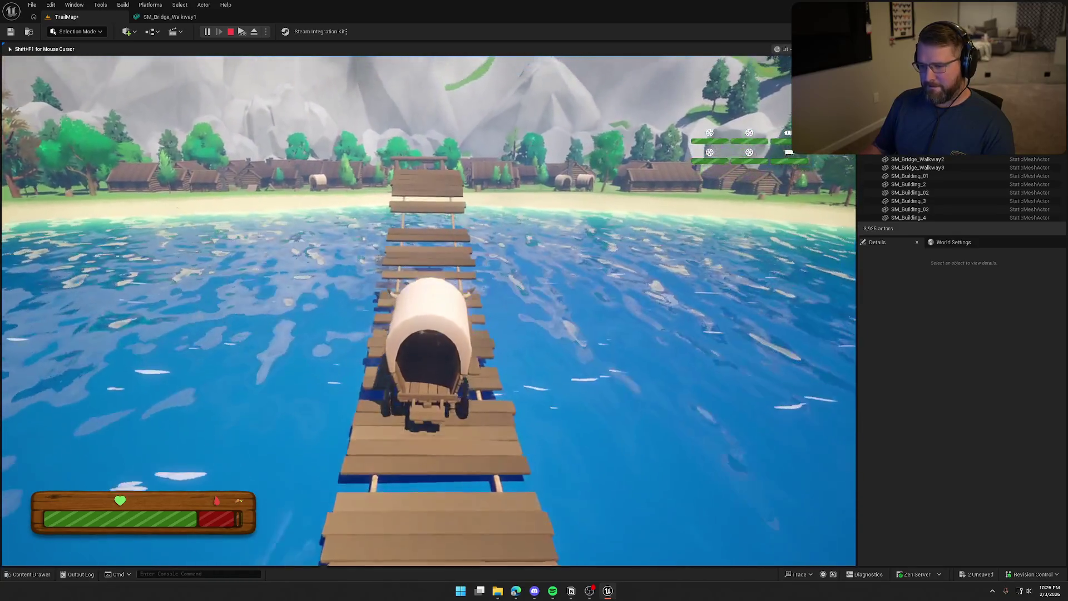
key("w")
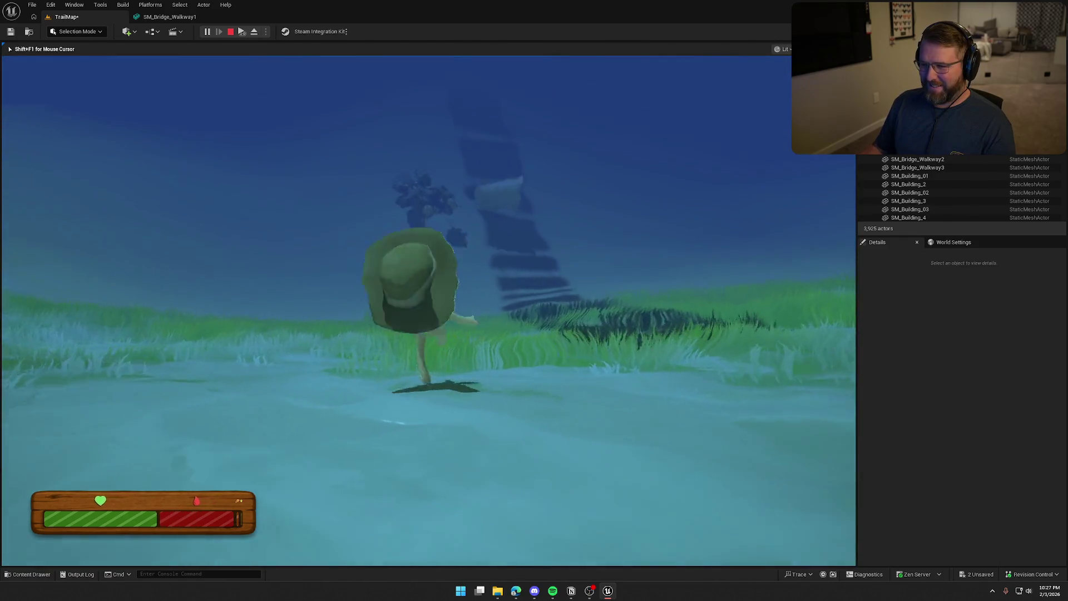
Walk the character out of the water onto the grassy shore and stop playing.
key("shift+w")
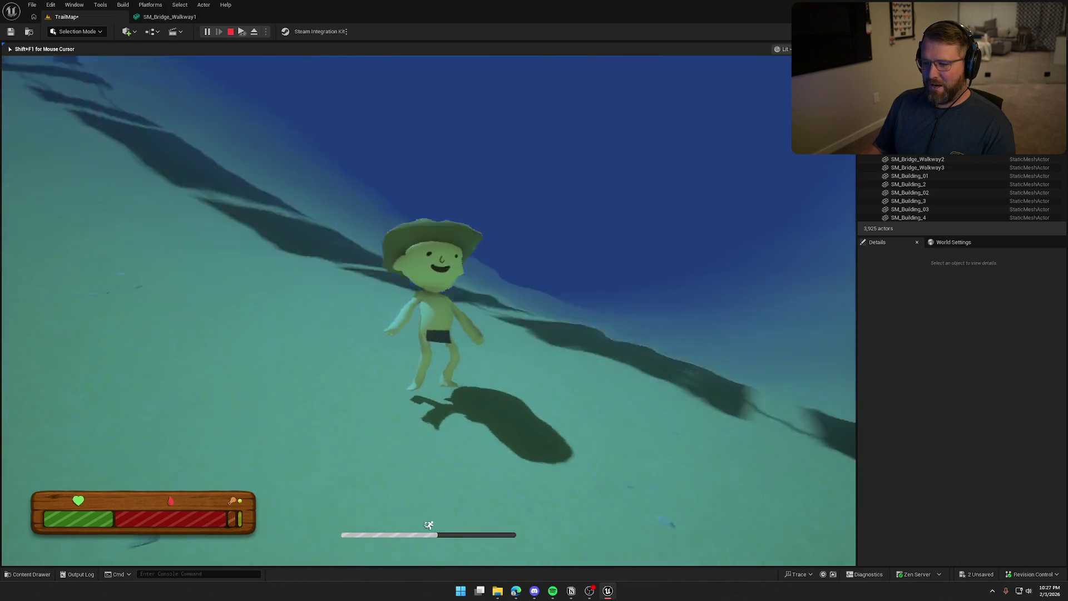
key("w")
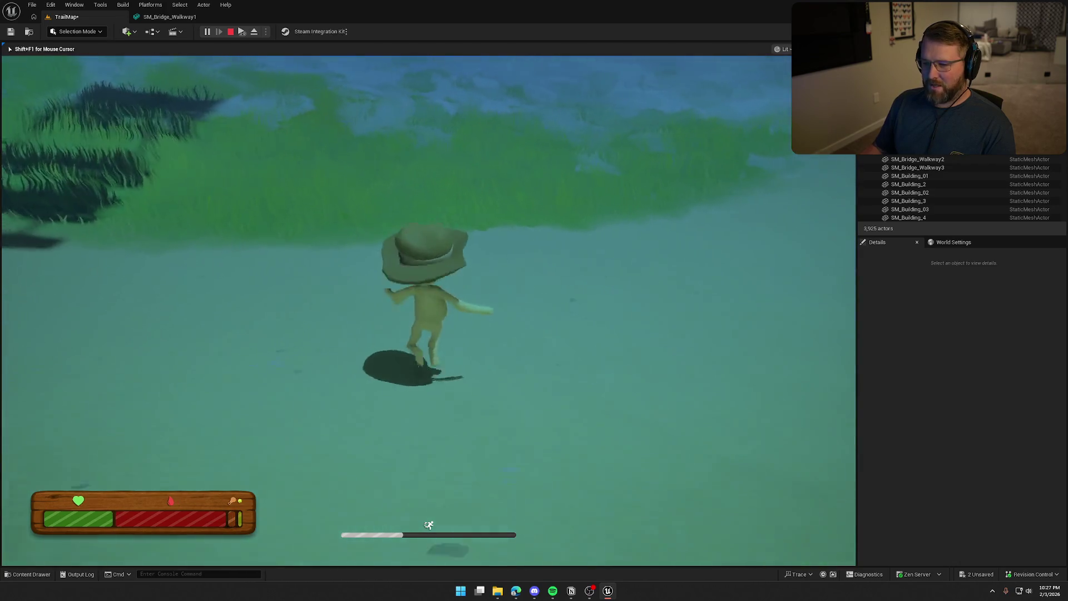
key("w")
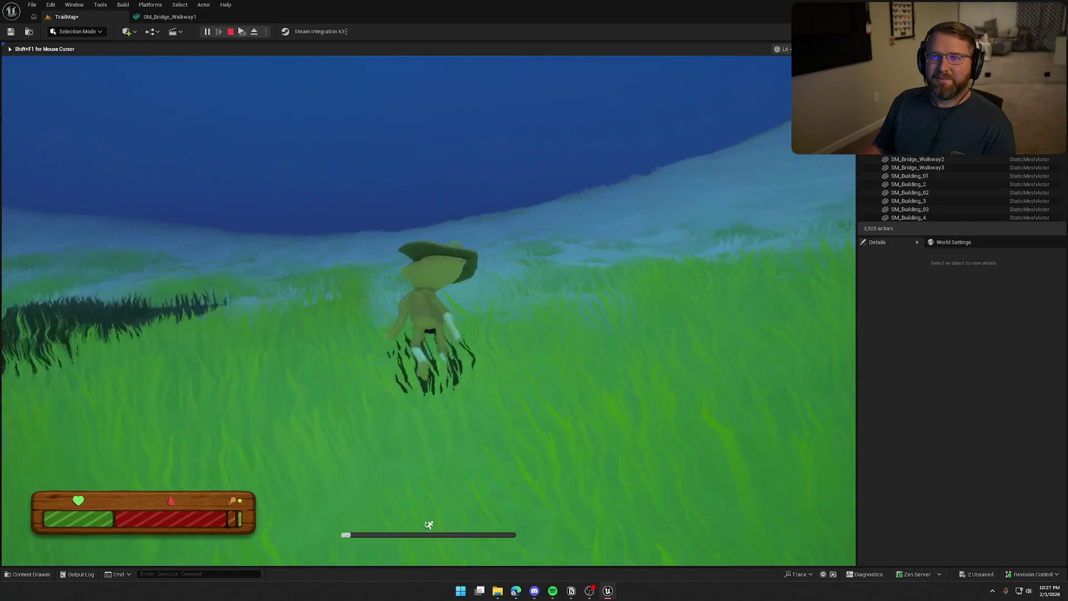
key("Escape")
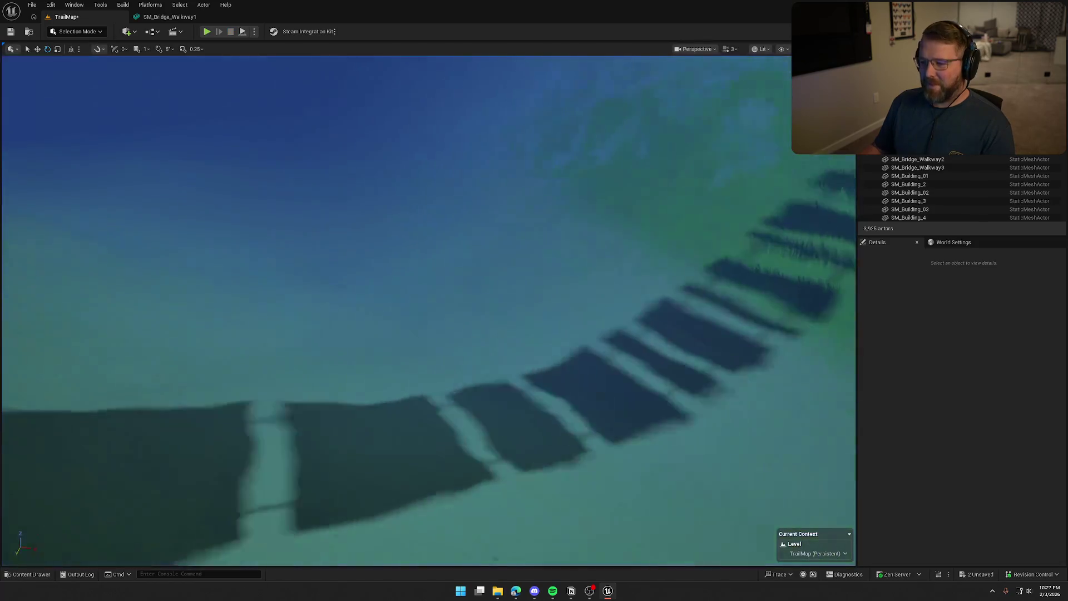
Rotate SM_Bridge_Walkway3 about -3.5° to roughly 5.48°, then fly to the campsite wagon.
key("e")
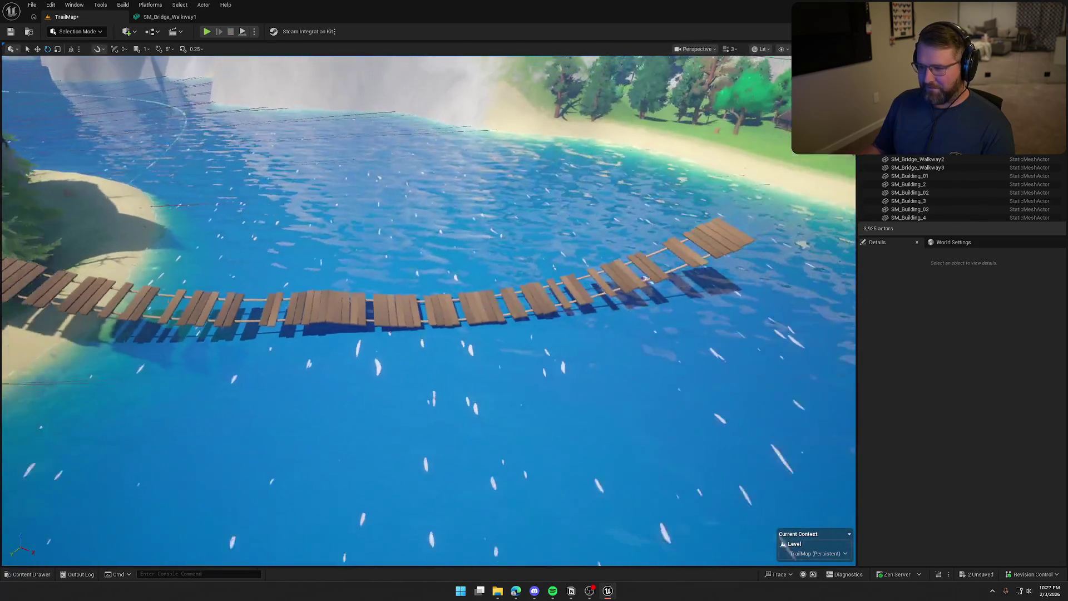
key("s")
left_click(423, 303)
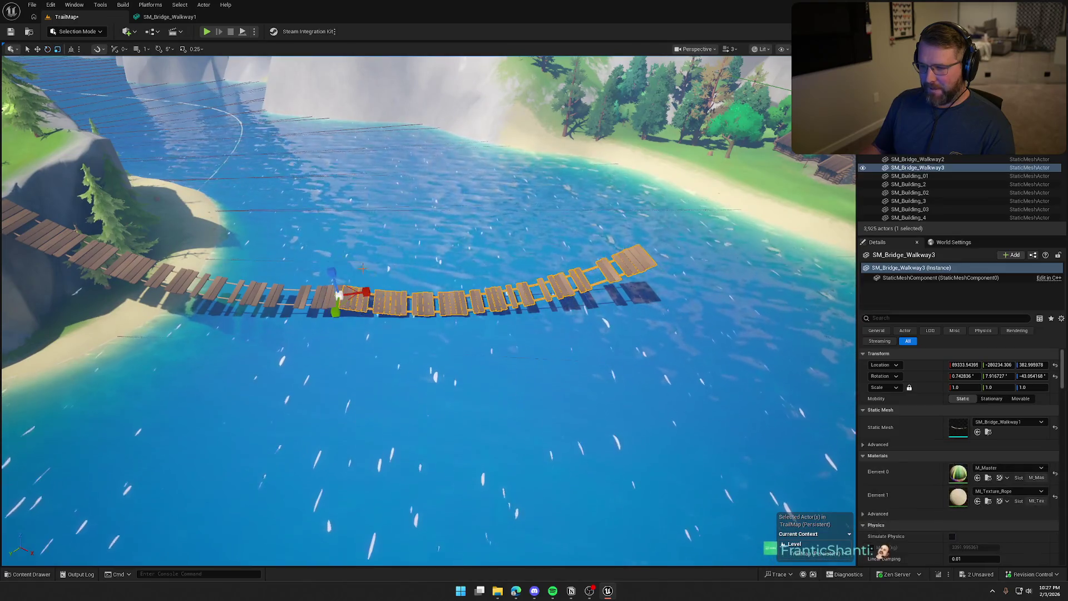
key("e")
left_click_drag(384, 285, 388, 290)
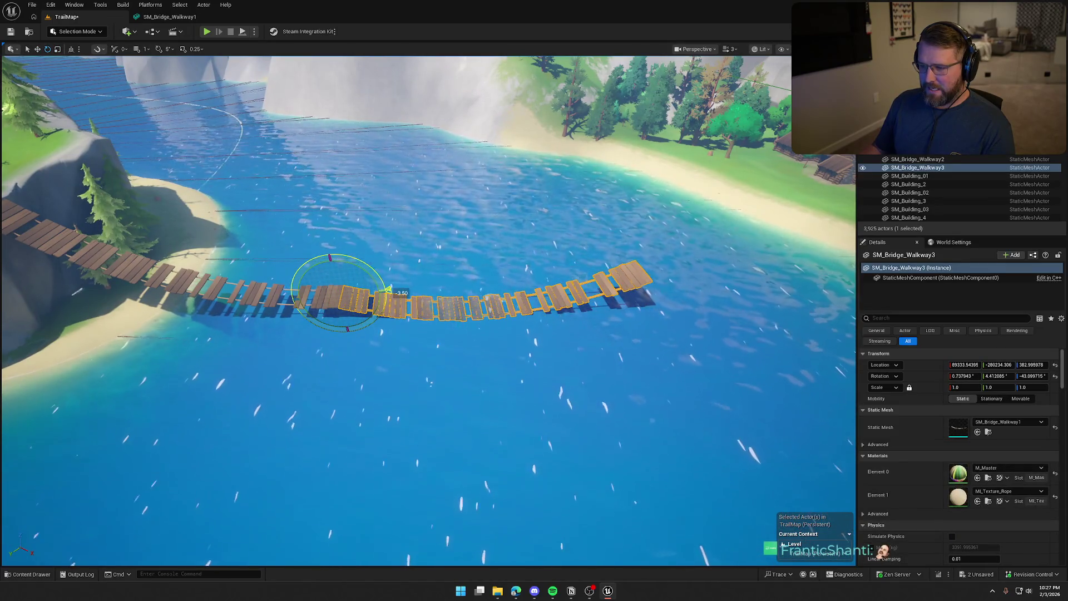
key("Escape")
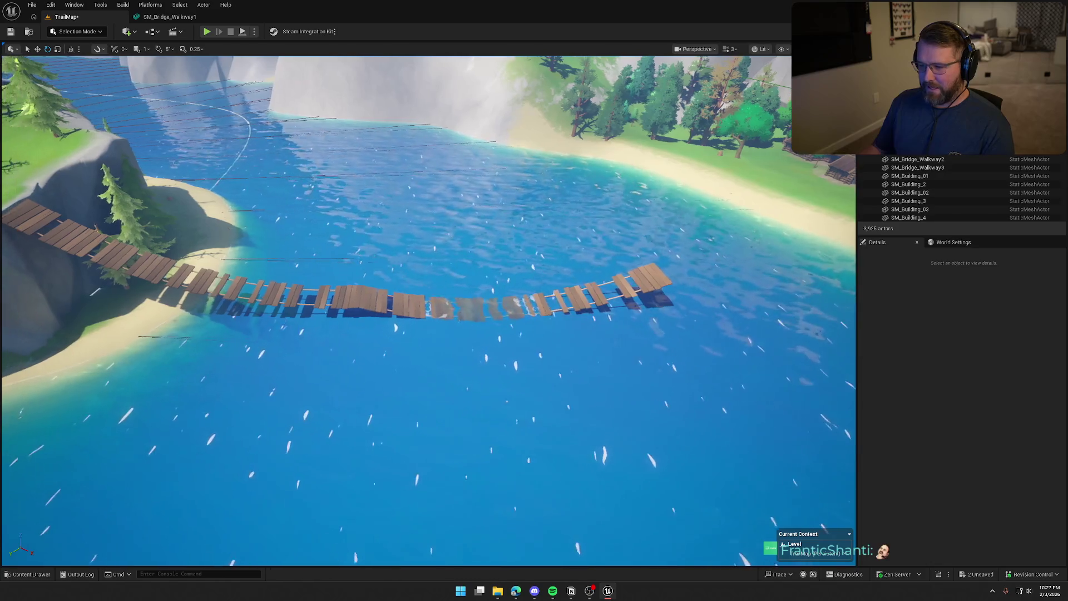
left_click(389, 303)
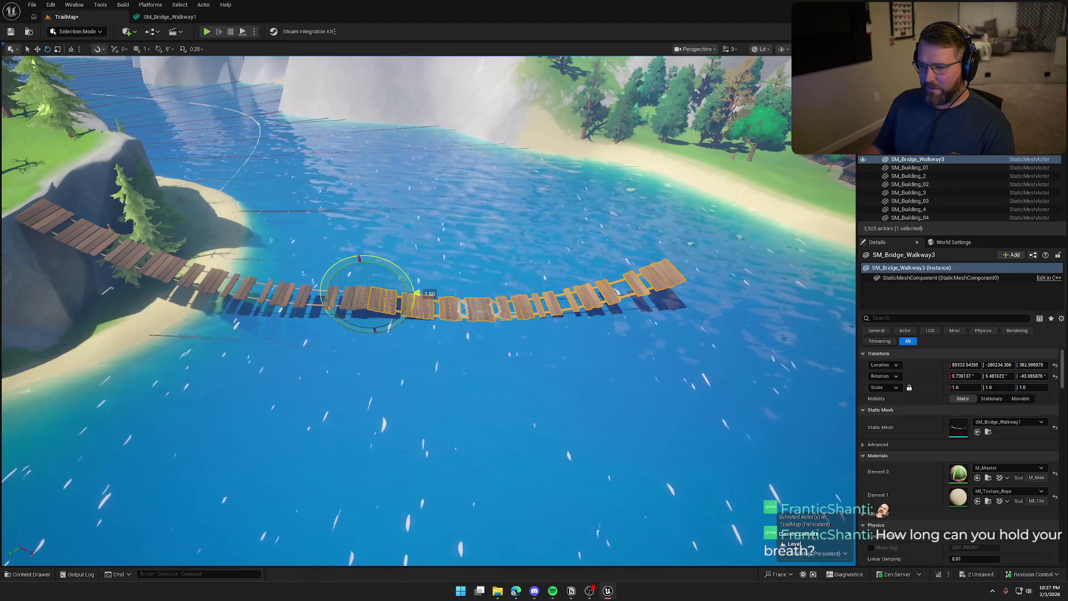
key("Escape")
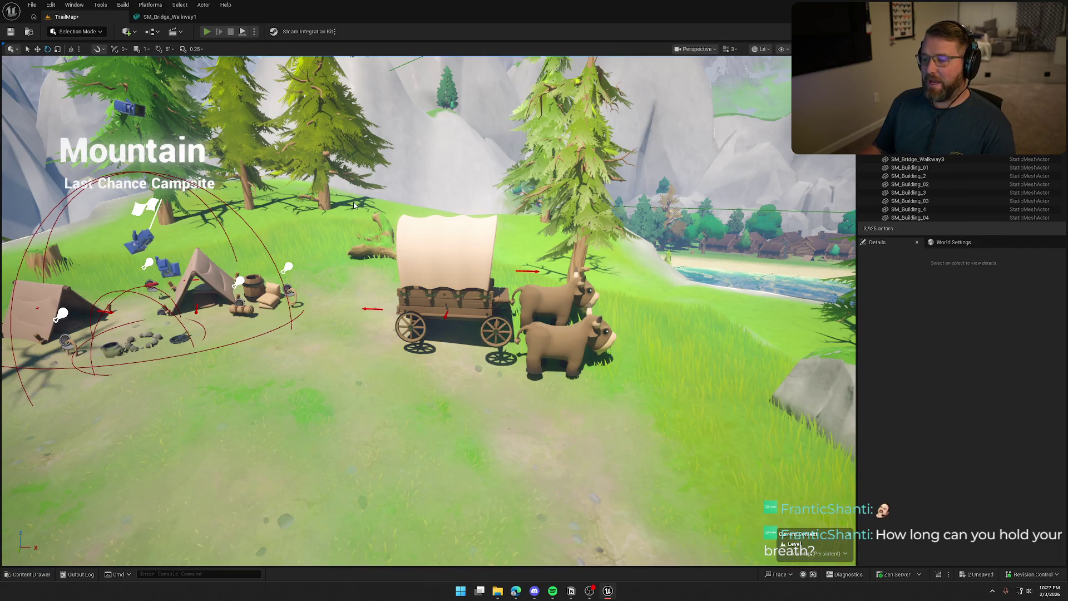
key("alt+p")
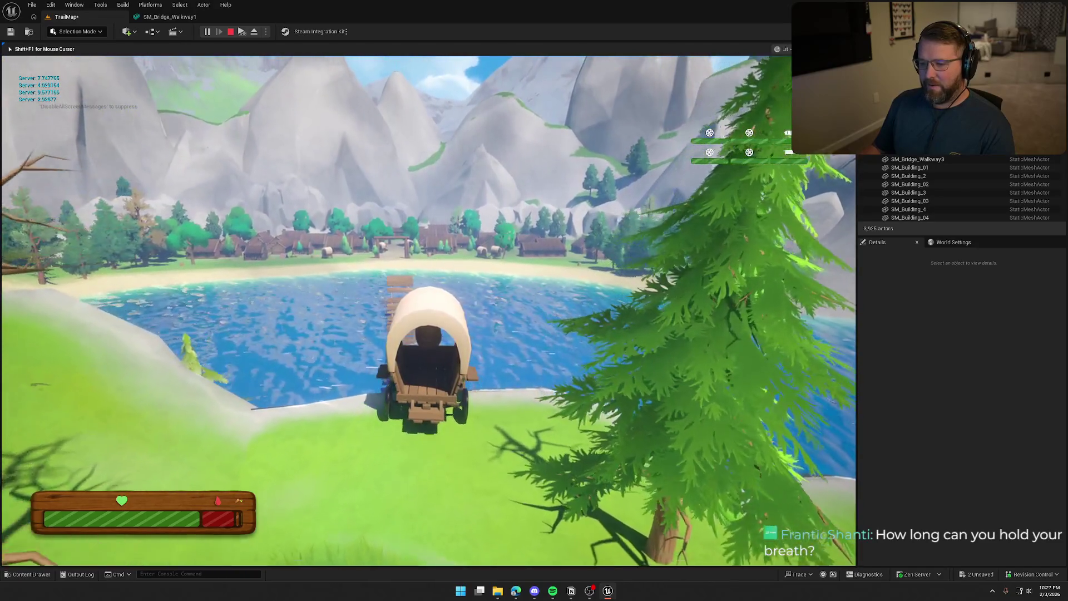
key("w")
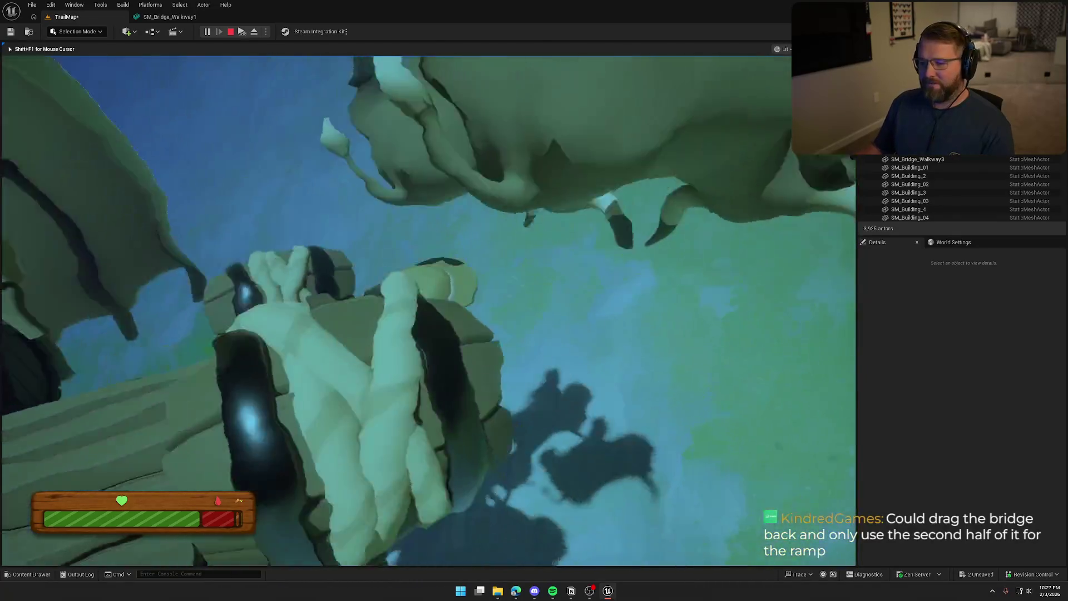
key("Escape")
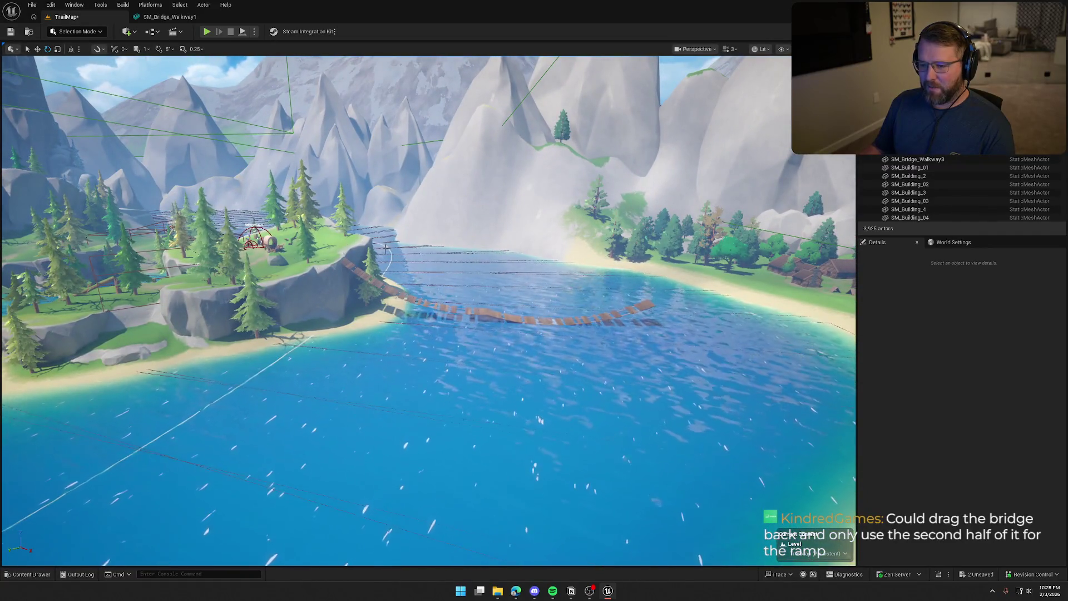
mouse_move(524, 337)
left_mouse_down()
mouse_move(445, 339)
mouse_move(524, 337)
left_mouse_up()
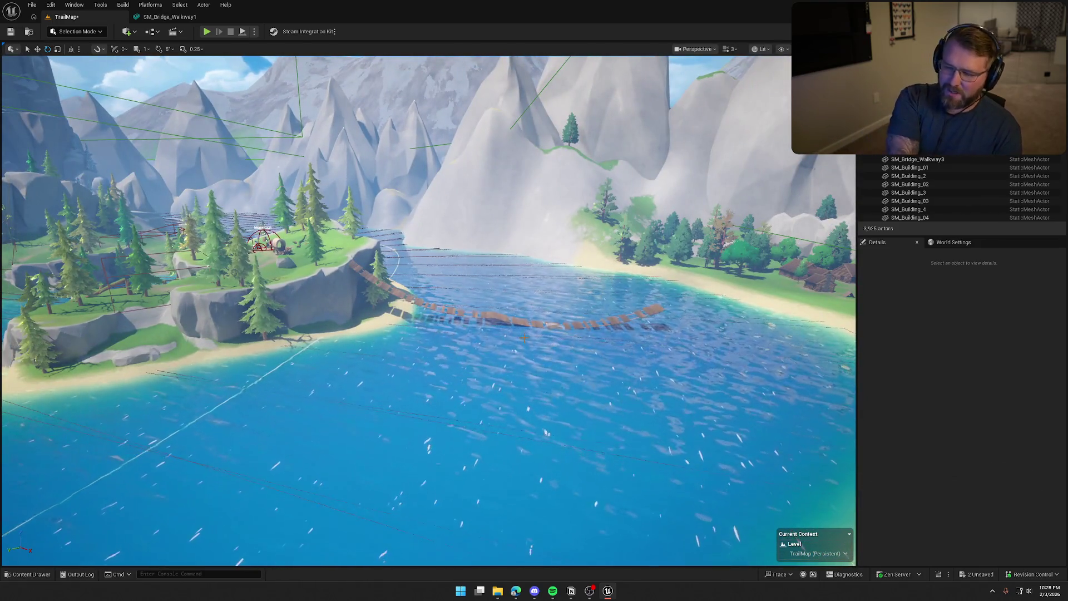
left_click_drag(524, 337, 510, 336)
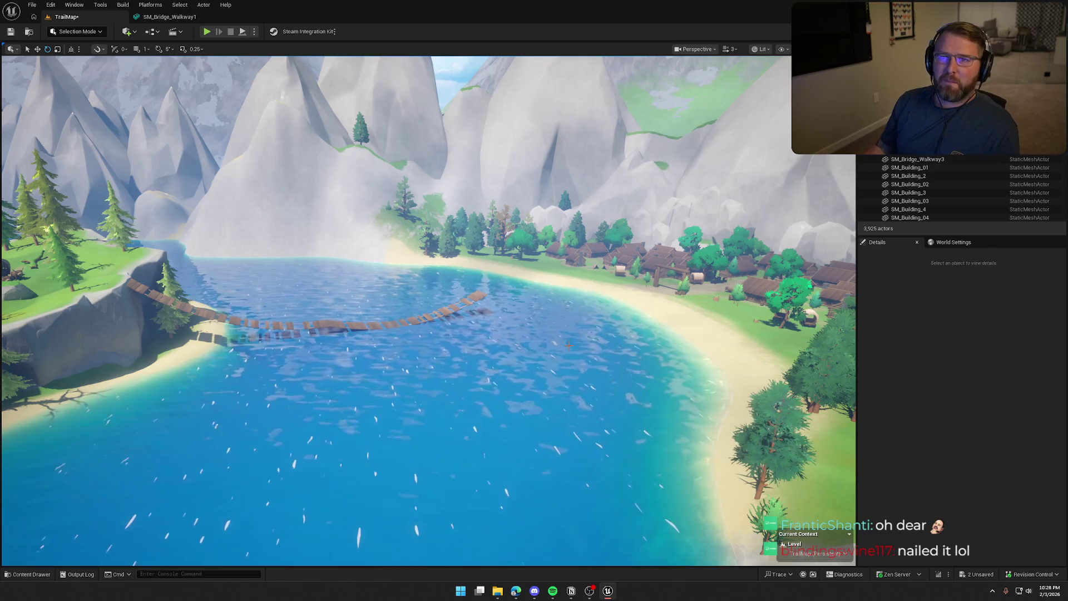
key("w")
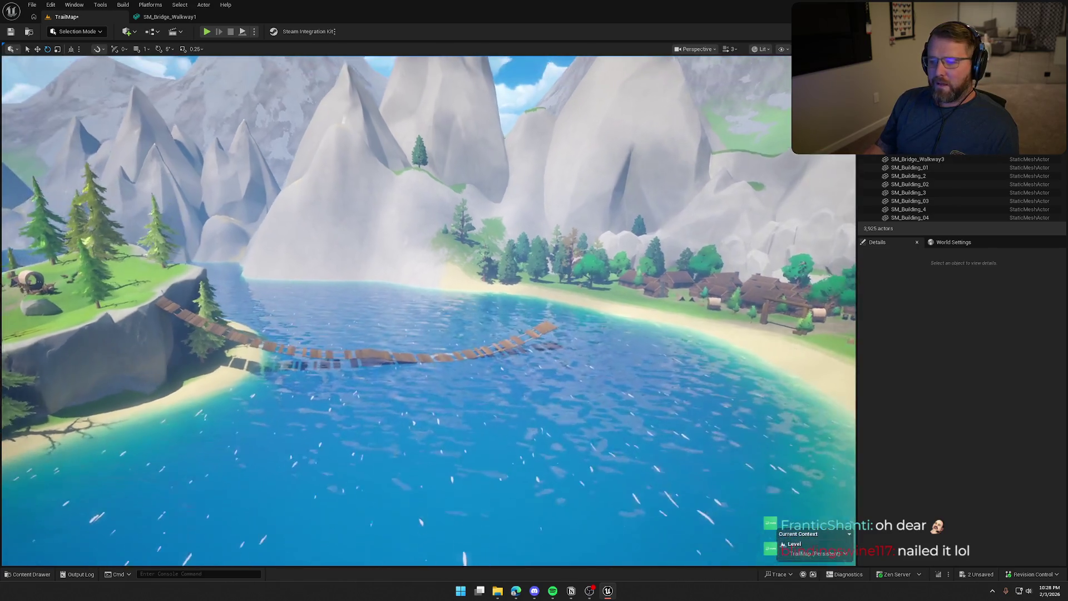
key("s")
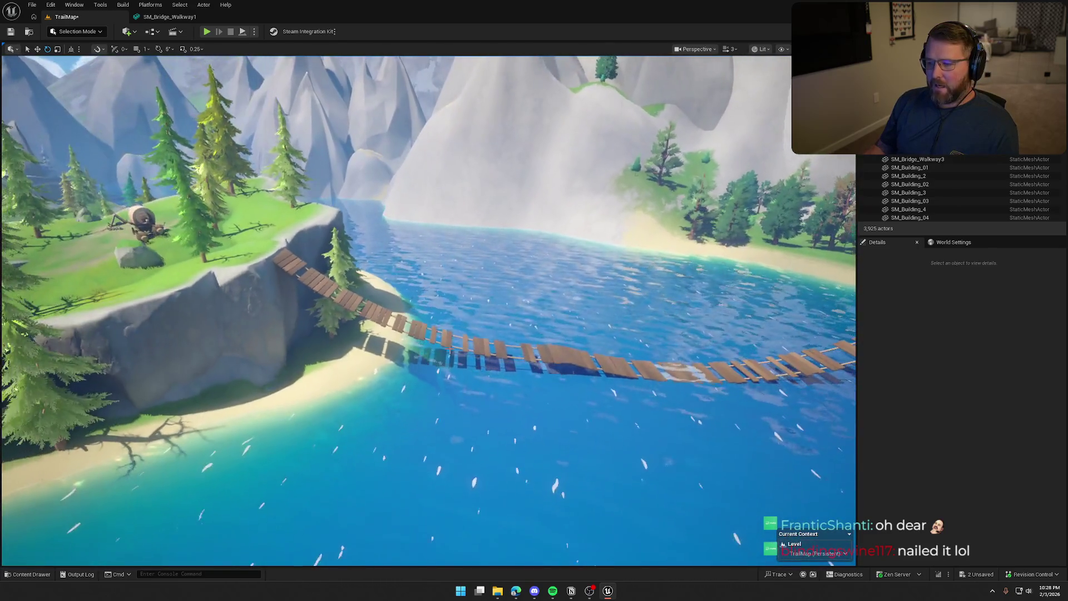
key("s")
key("s")
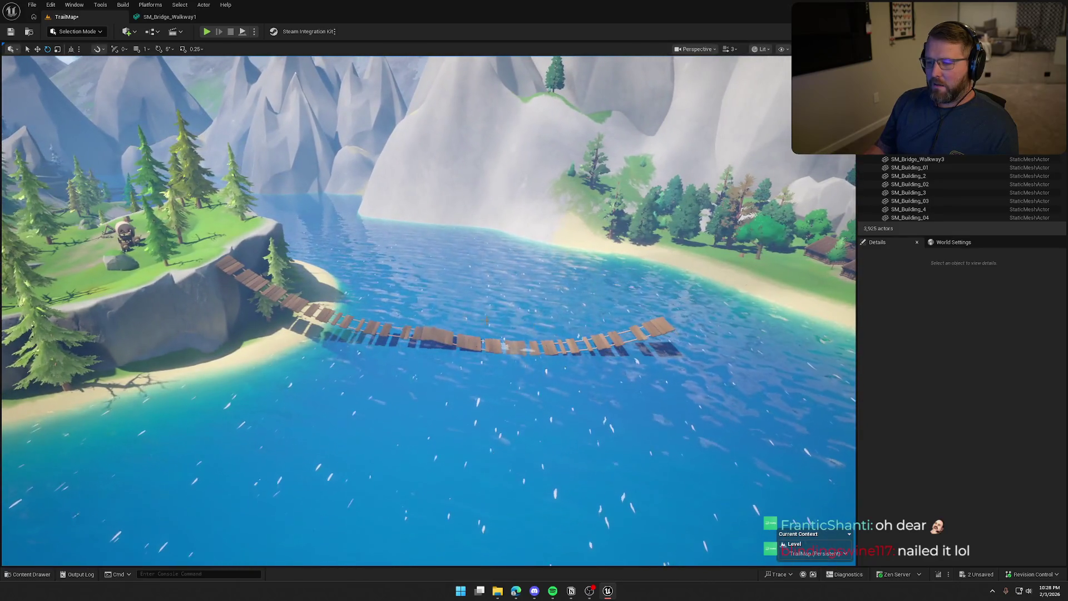
left_click(345, 322)
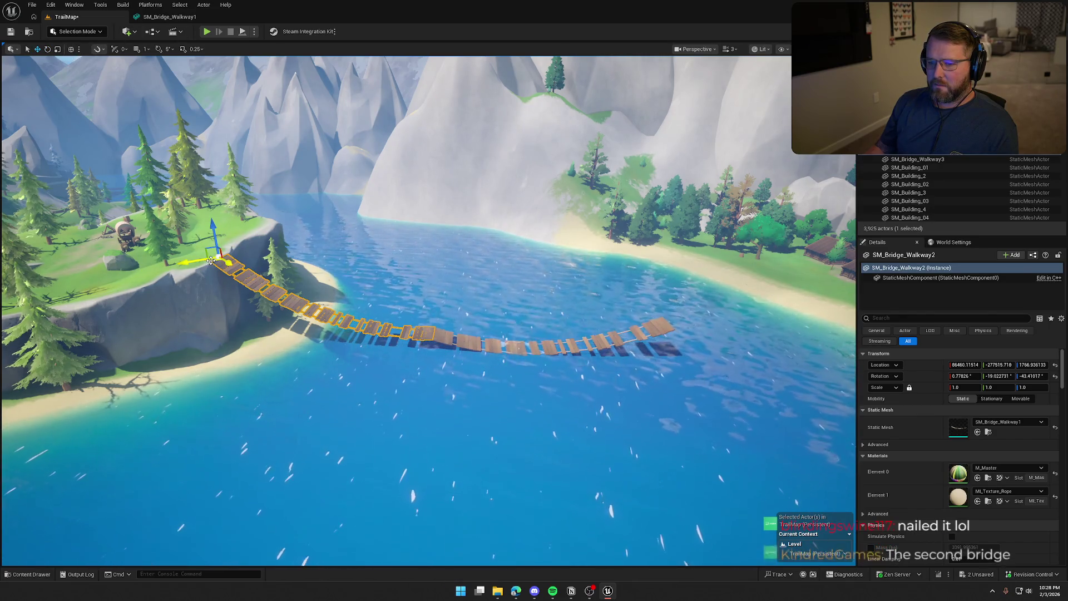
Move SM_Bridge_Walkway3 toward the island shore until it overlaps the first section's end.
left_click(490, 342)
key("f")
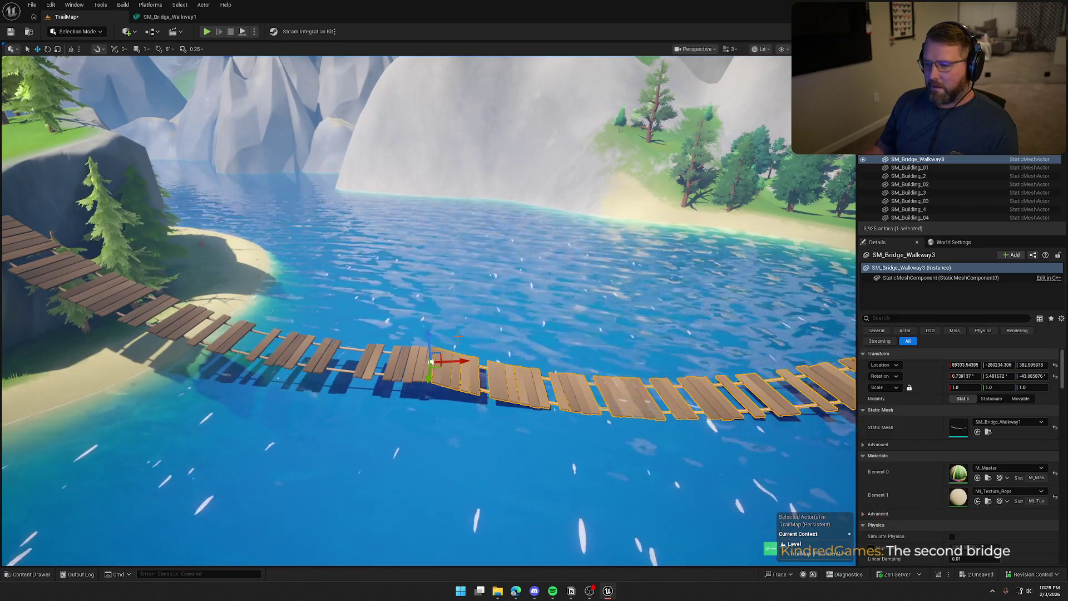
mouse_move(462, 359)
left_mouse_down()
mouse_move(195, 369)
mouse_move(160, 328)
mouse_move(171, 307)
left_mouse_up()
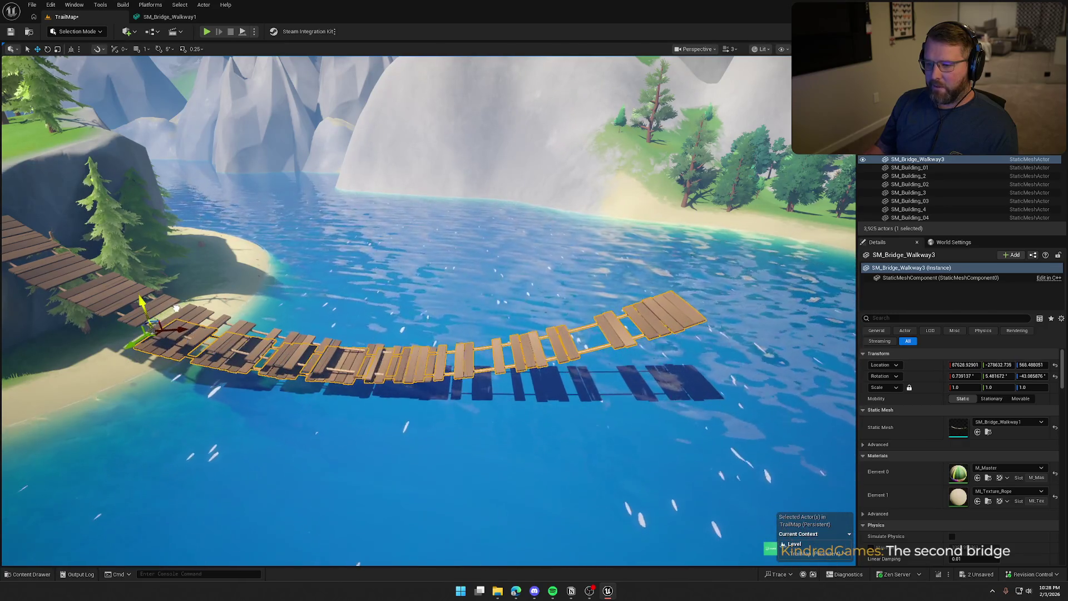
left_click(323, 328)
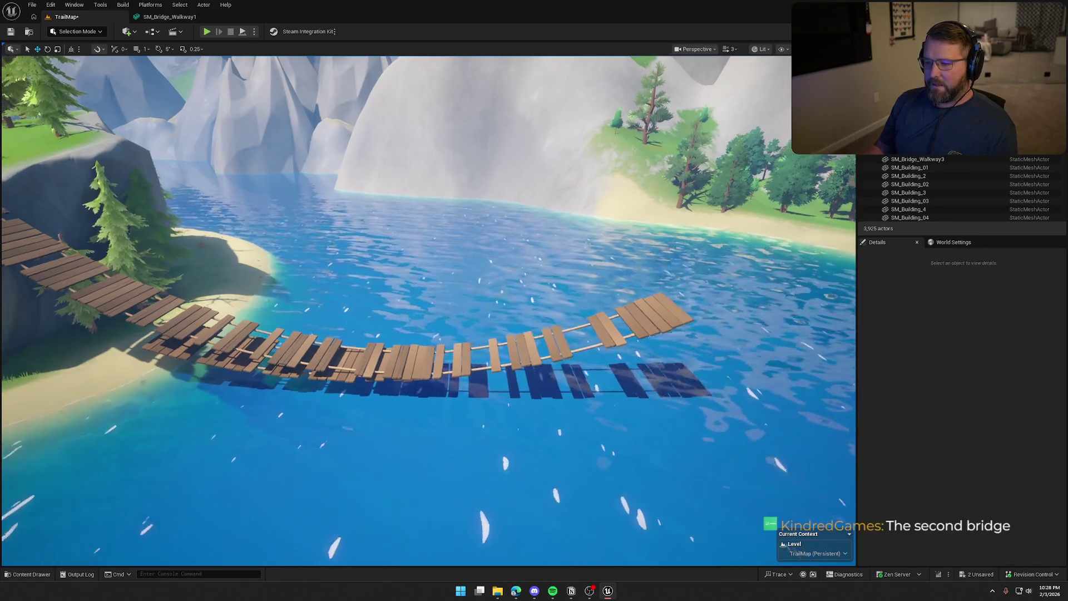
key("w")
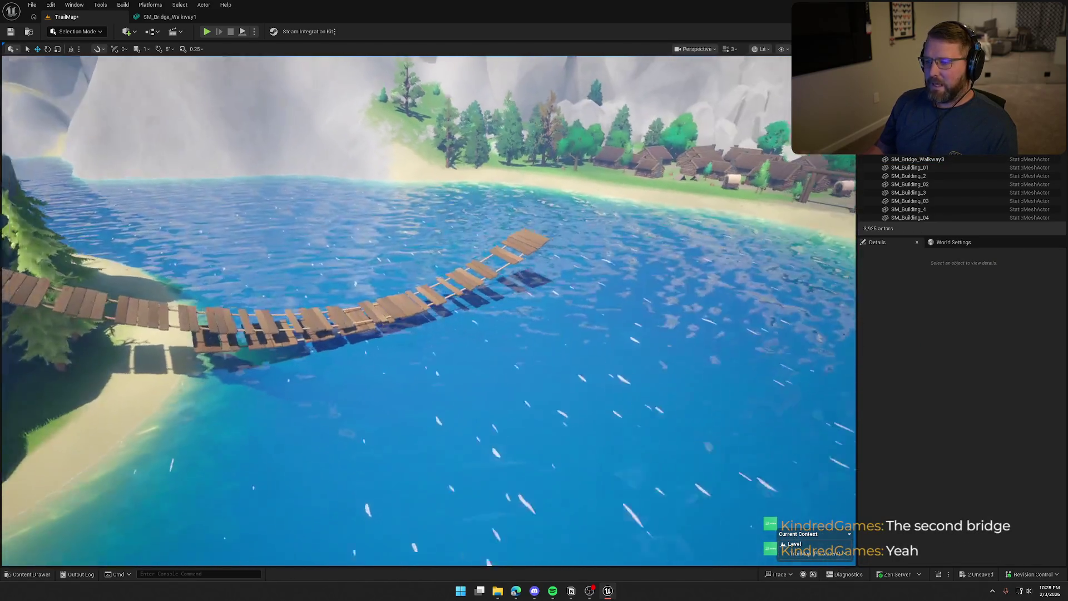
key("s")
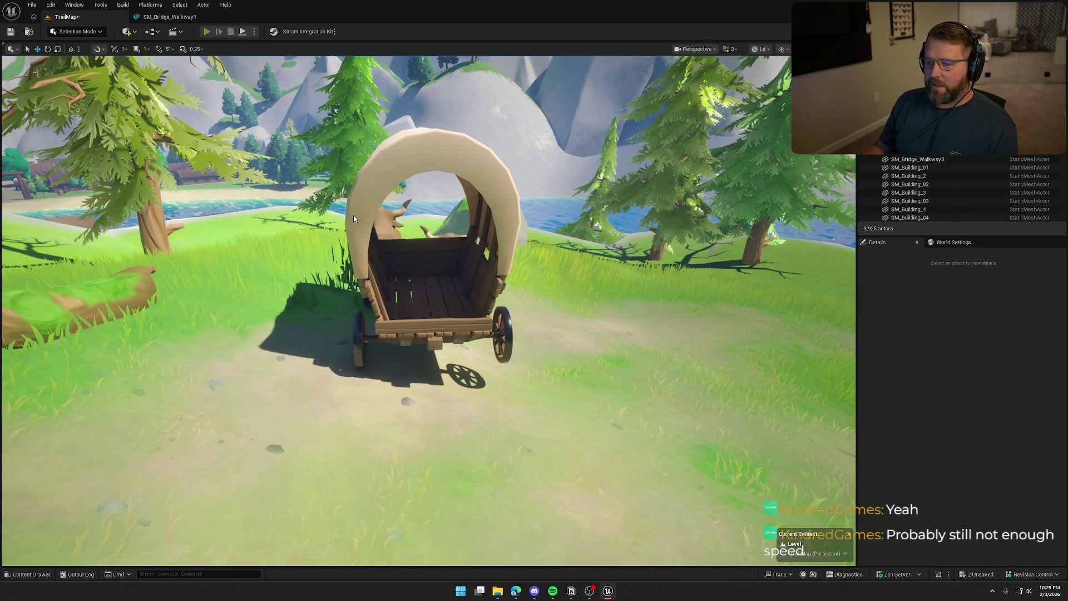
Play the level, drive the wagon along the bridge until it drops into the lake, then stop.
key("alt+p")
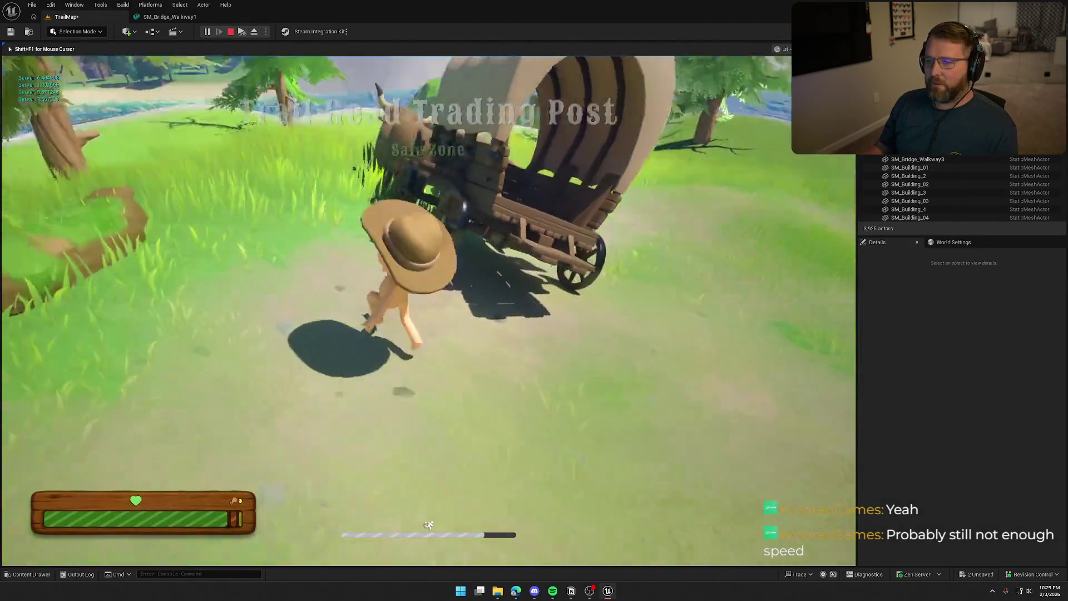
key("e")
key("a")
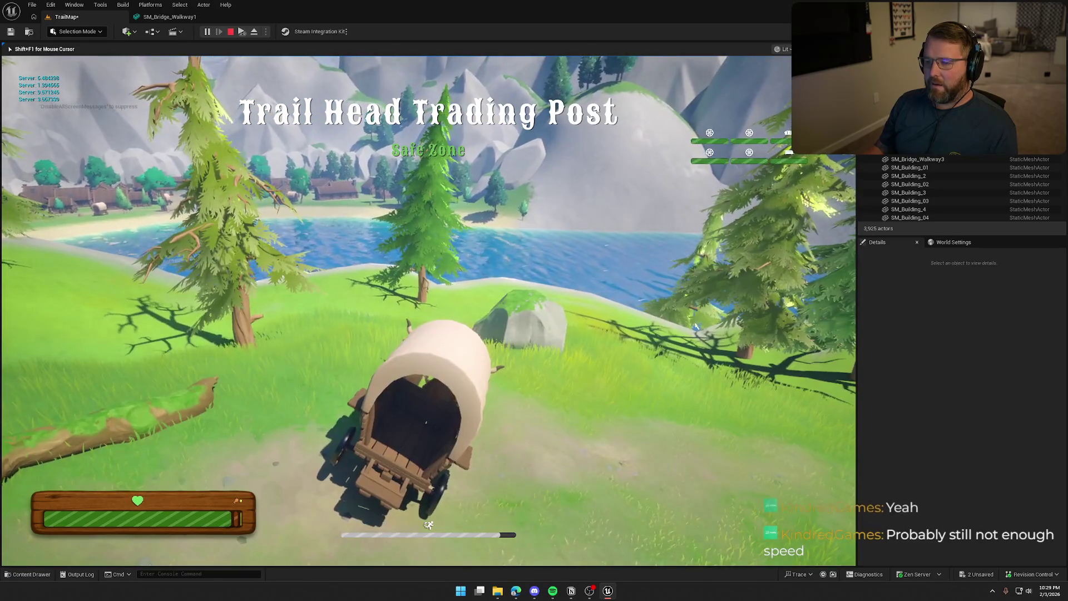
key("w")
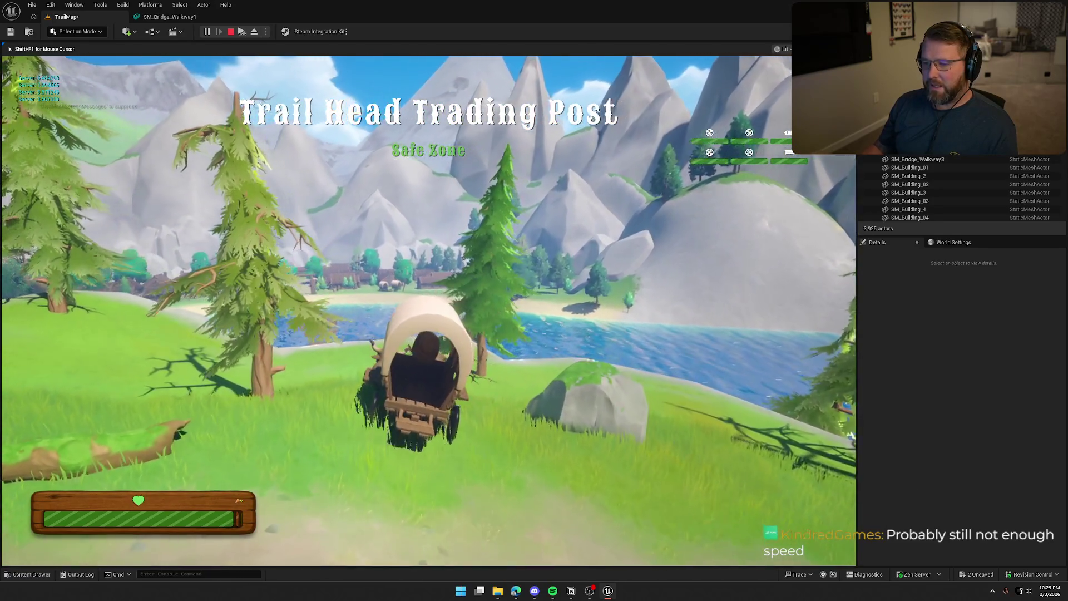
key("w")
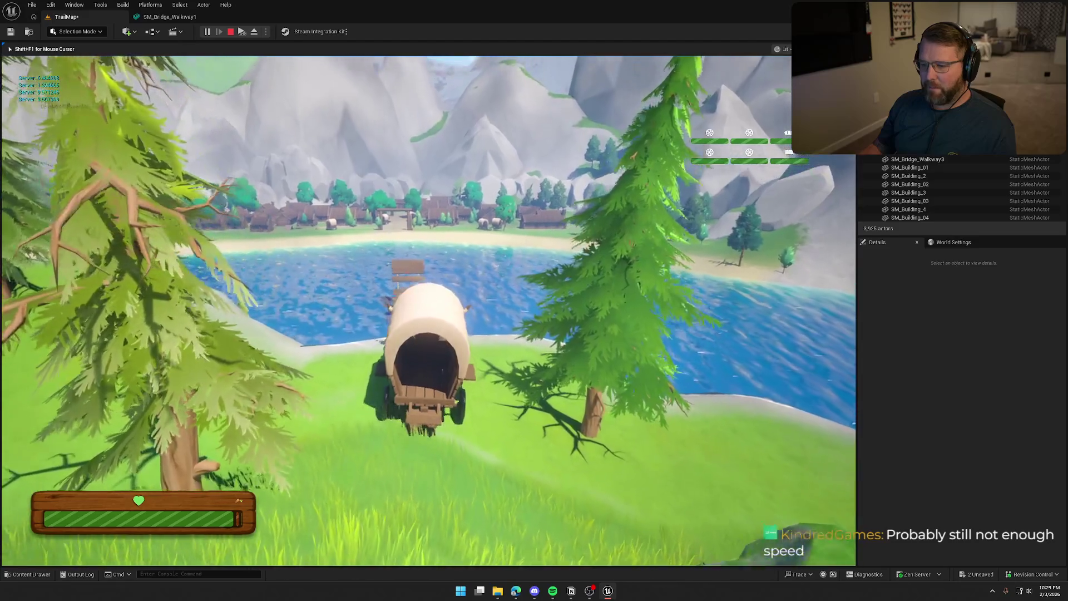
key("w")
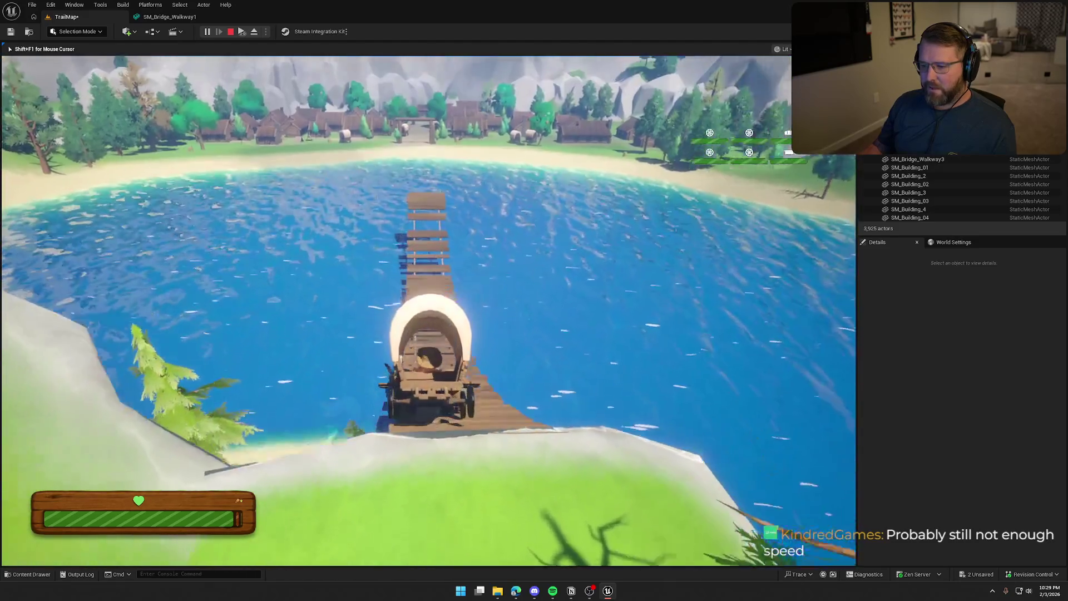
key("w")
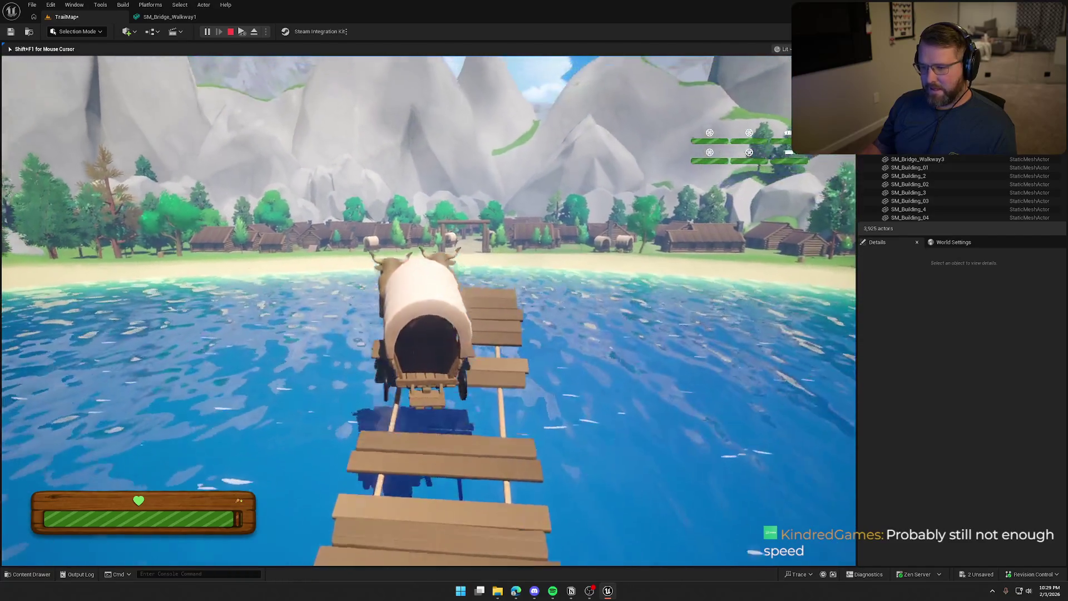
key("w")
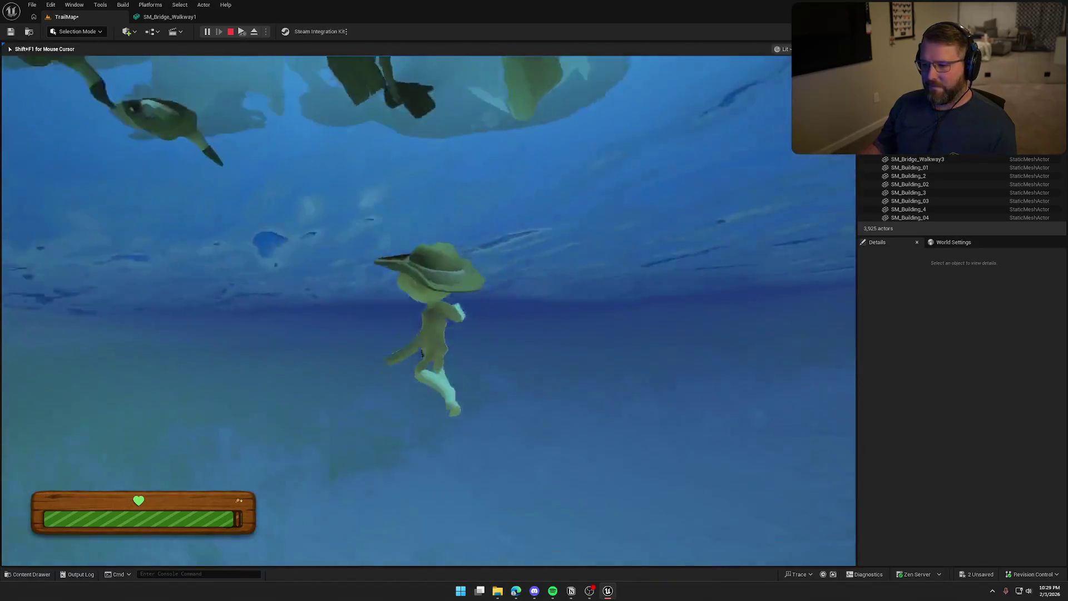
key("shift+F1")
key("Escape")
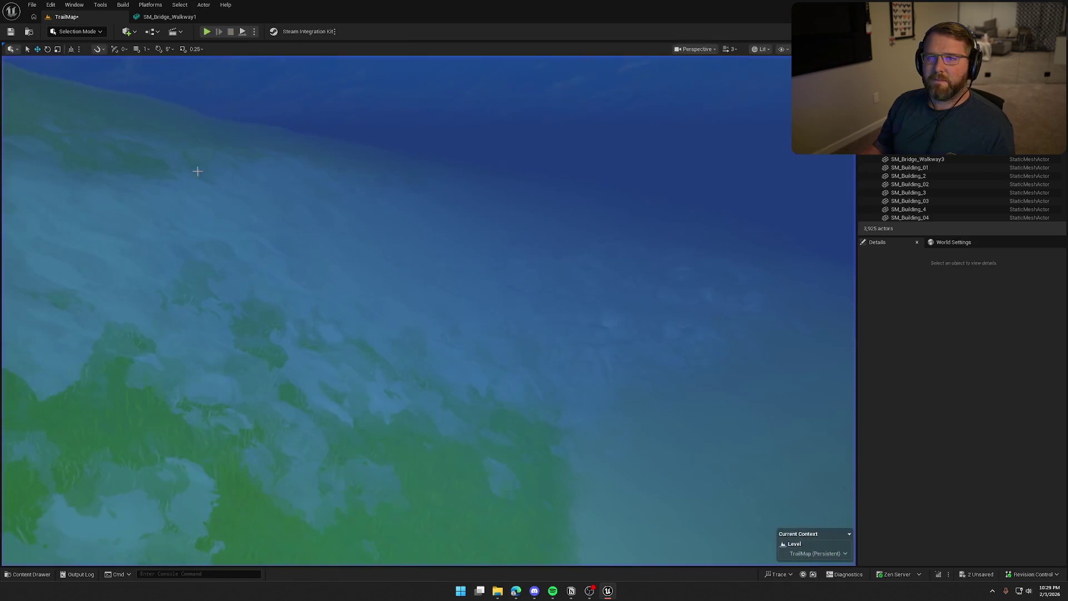
Delete the SM_Bridge_Walkway2 and SM_Bridge_Walkway3 bridge sections from the level.
left_click_drag(275, 141, 273, 146)
left_click(423, 336)
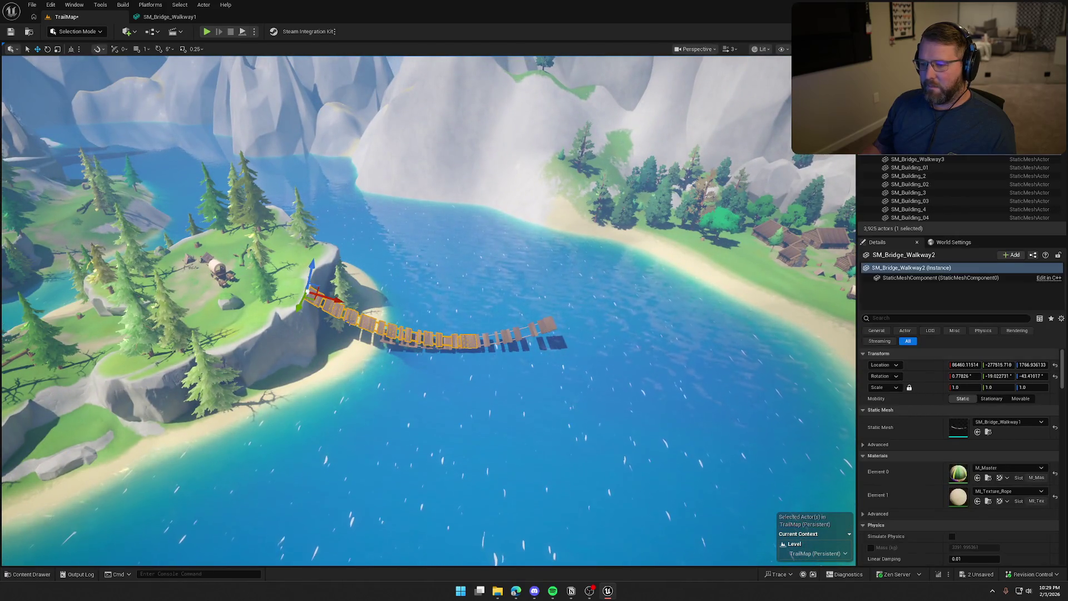
key("Delete")
left_click(545, 328)
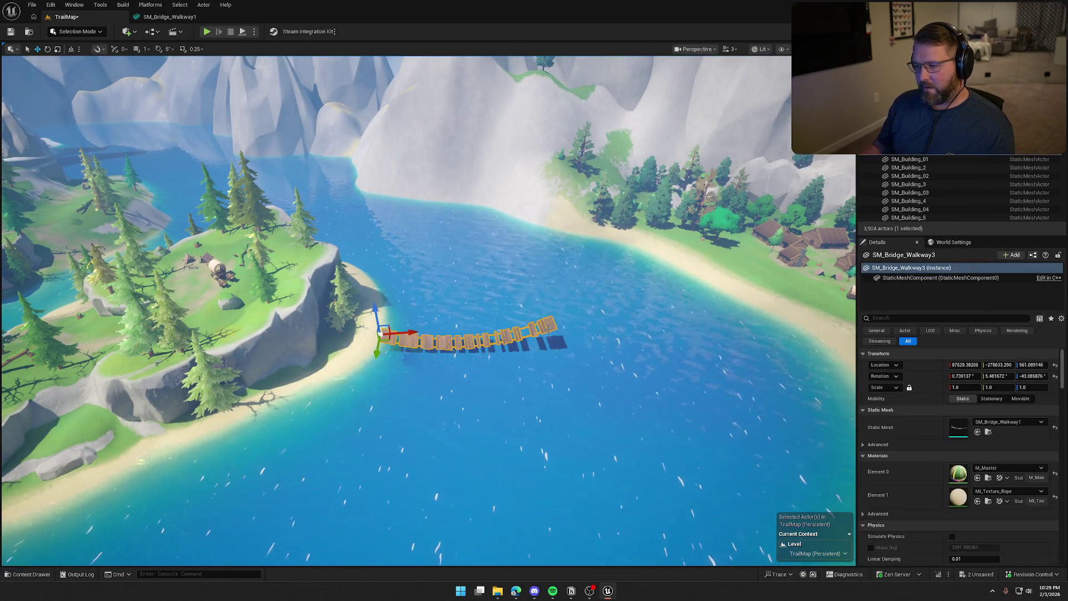
key("Delete")
Force-delete the SM_Bridge_Walkway1 mesh asset from the Content Drawer.
key("ctrl+space")
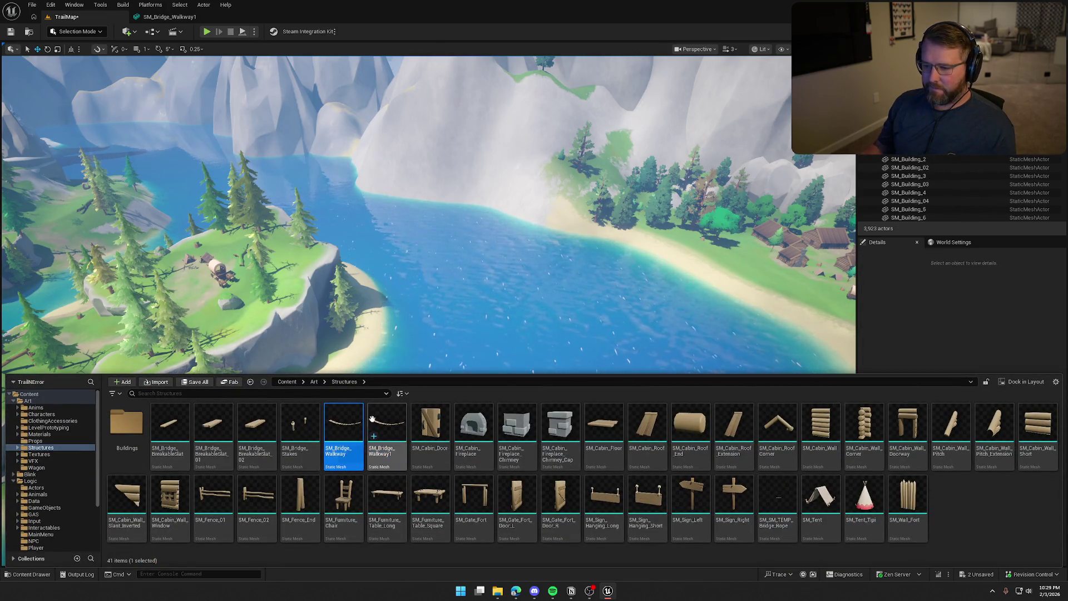
left_click(372, 418)
key("Delete")
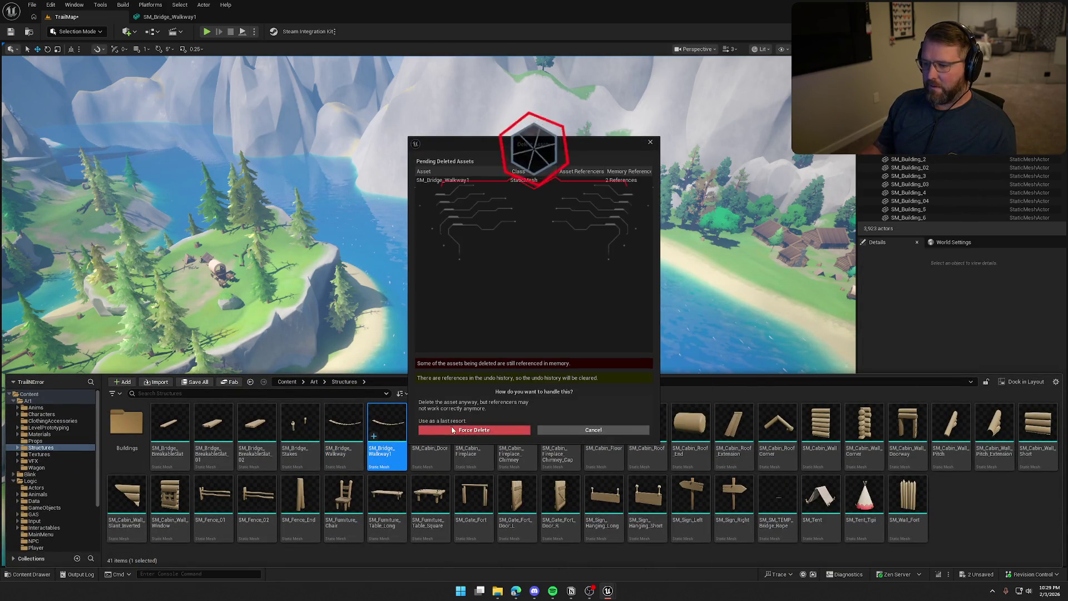
left_click(452, 430)
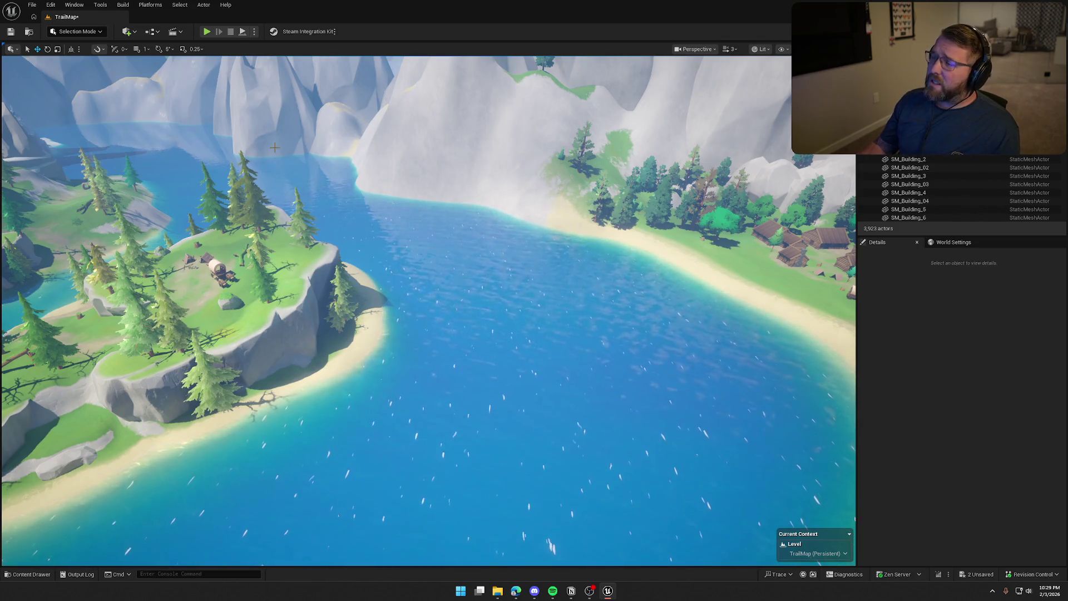
Delete the bp_AVSWagon_Debug5 wagon parked beside the tents on the island.
key("w")
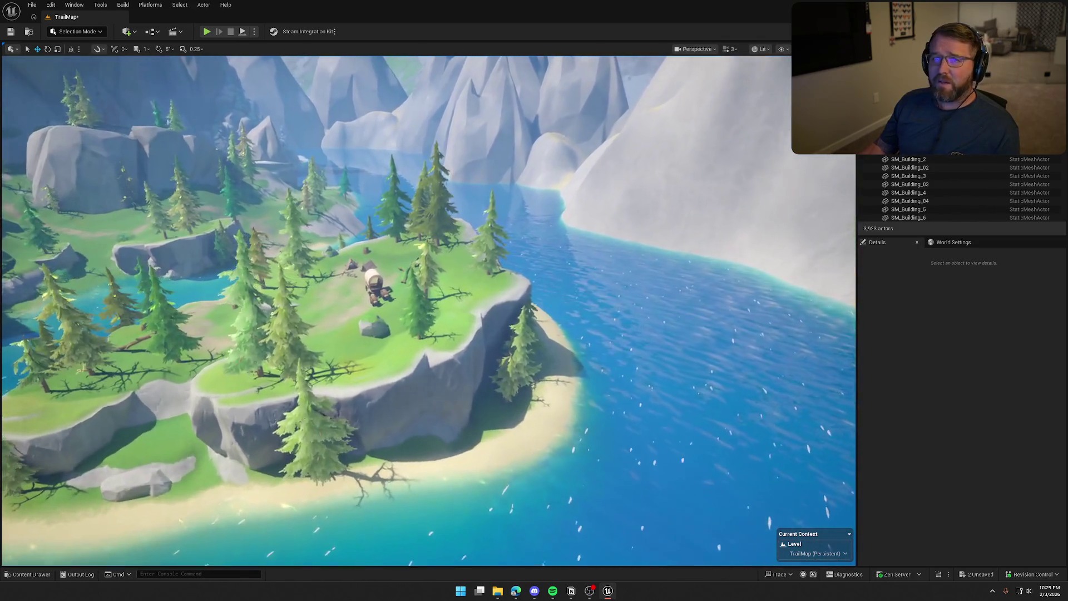
key("w")
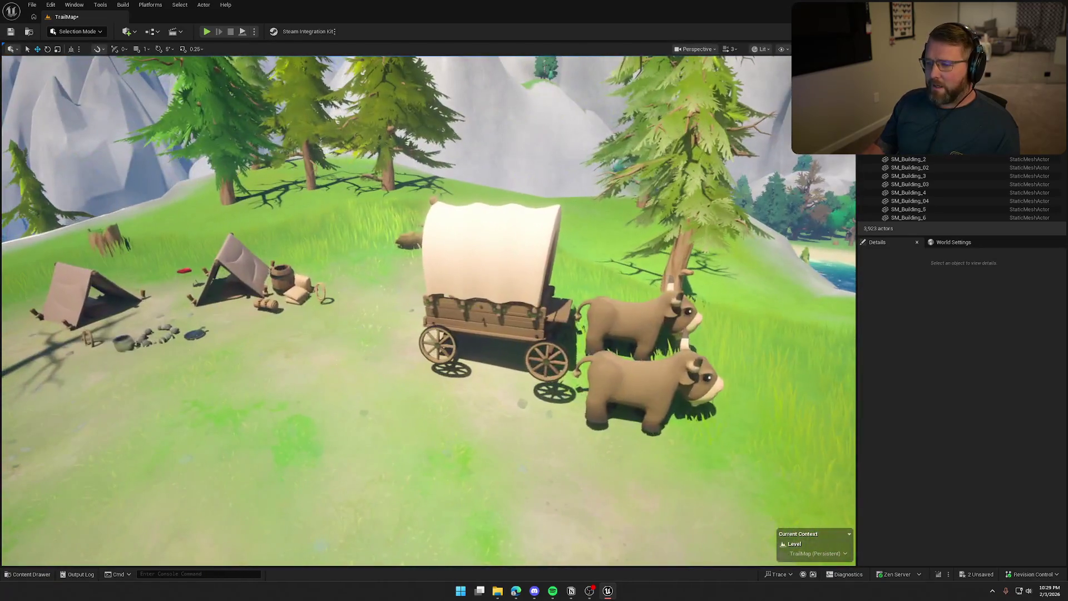
left_click(475, 267)
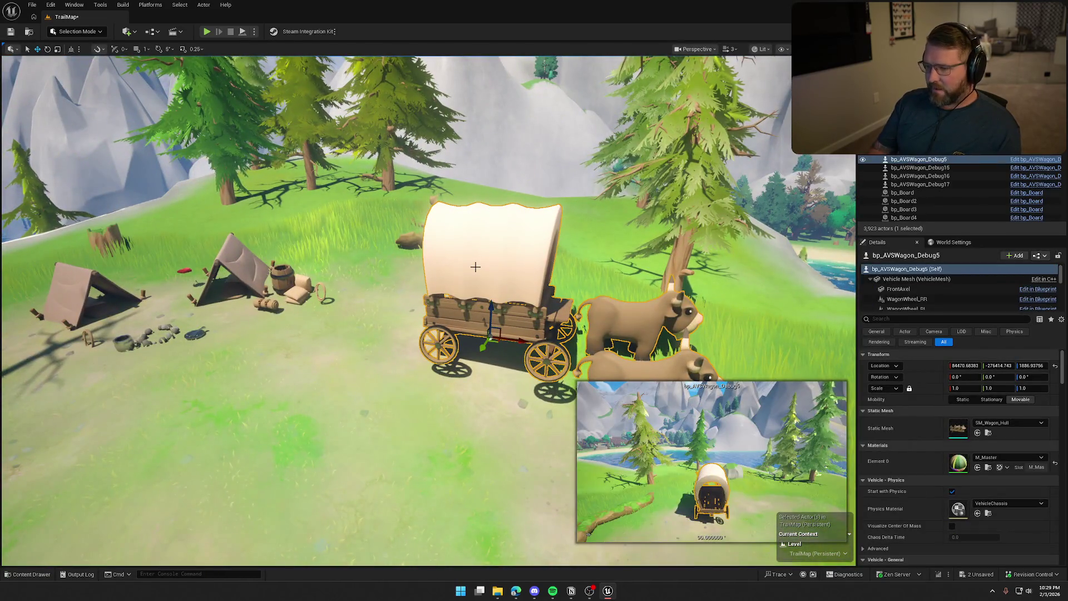
key("Delete")
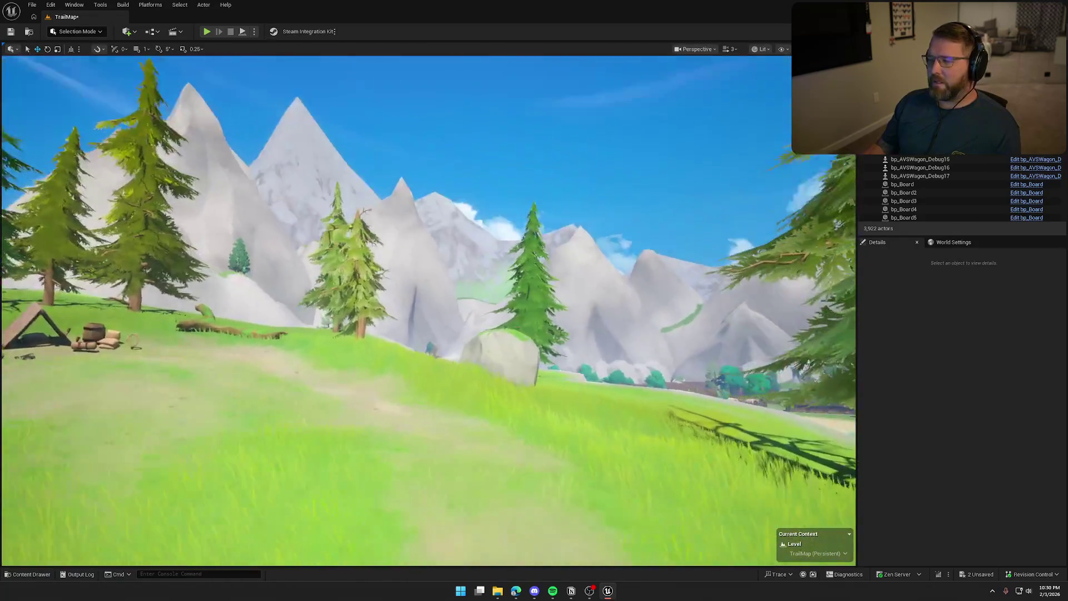
Fly across the bridgeless lake to a wide mountain view and select the instanced foliage.
key("w")
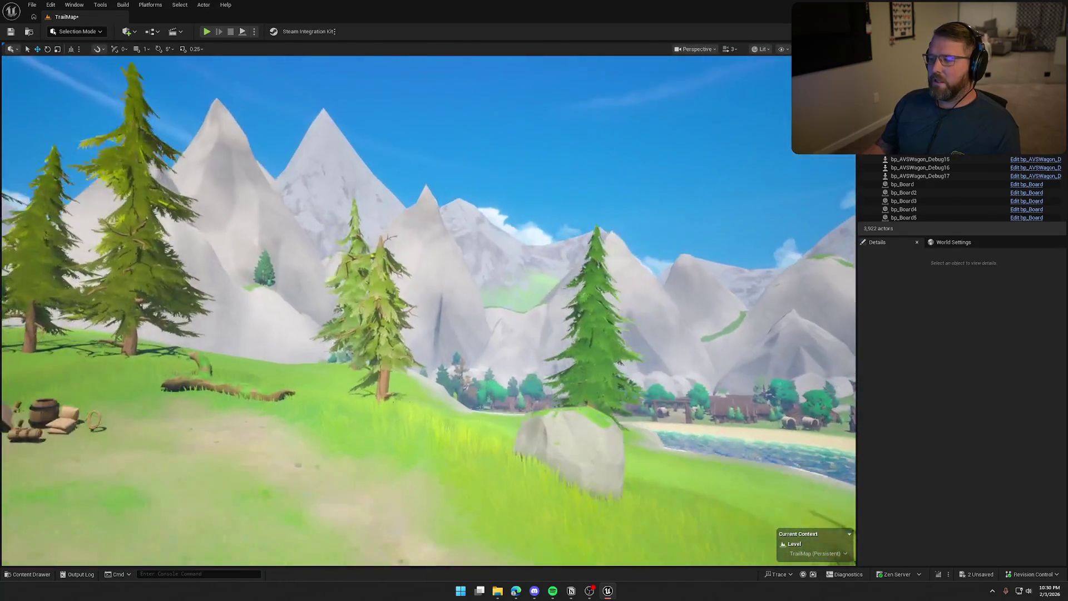
key("w")
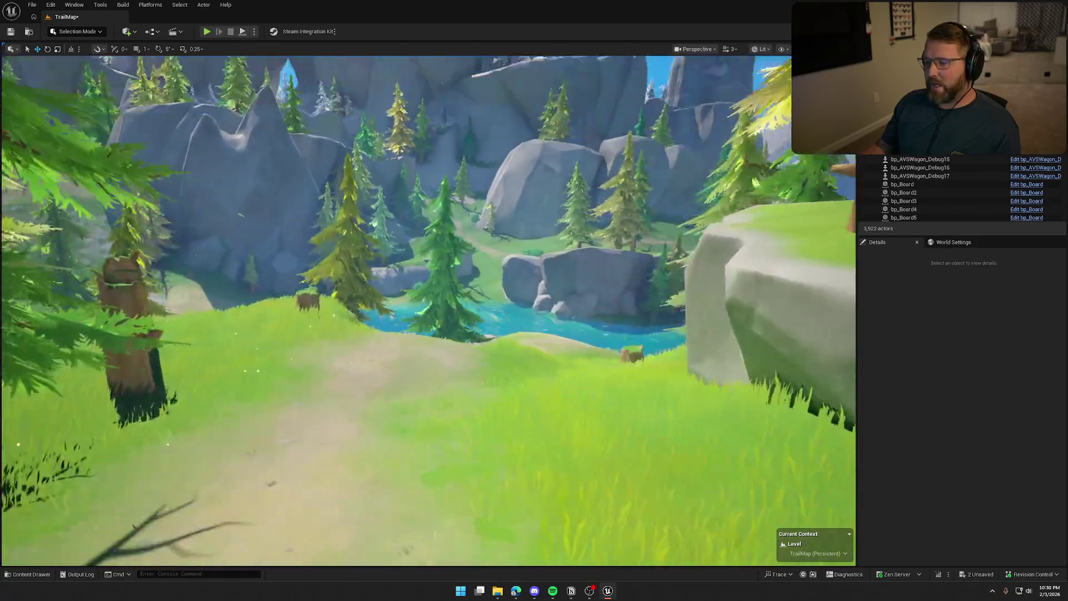
key("w")
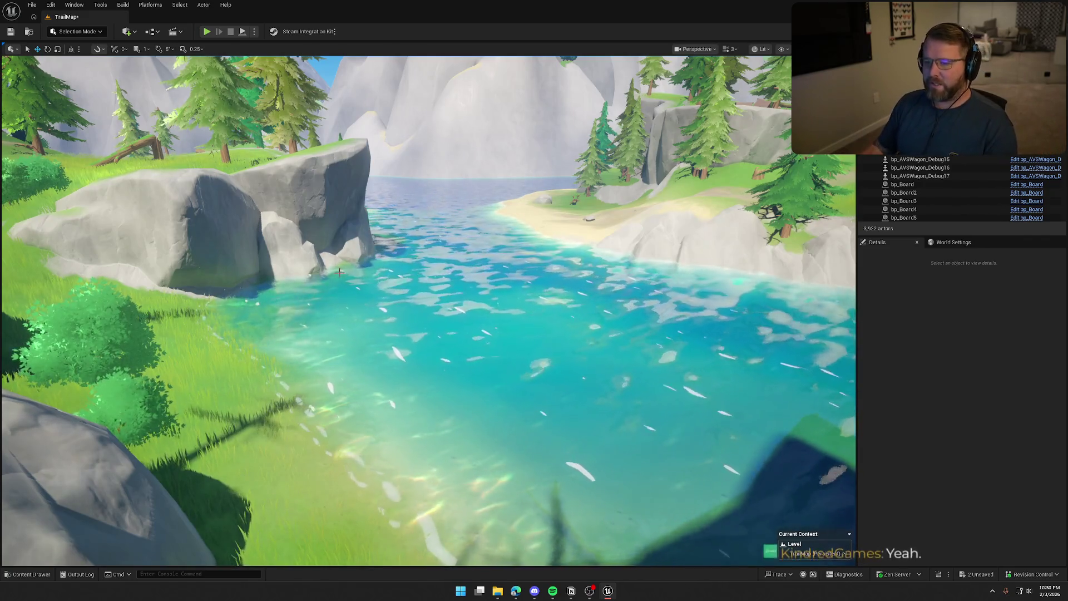
left_click_drag(340, 272, 339, 223)
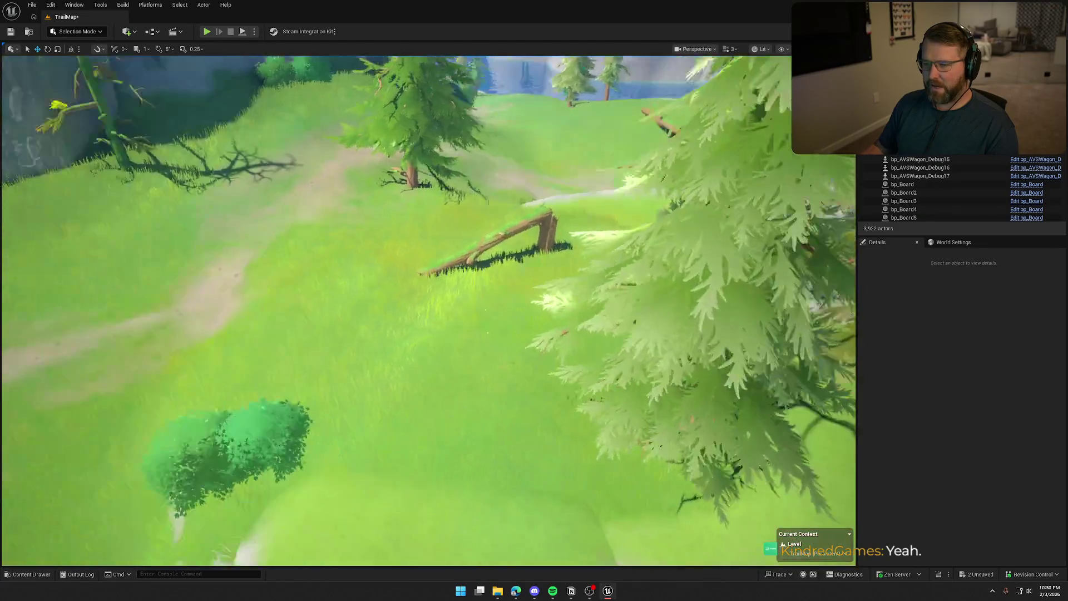
left_click_drag(428, 311, 428, 310)
left_click(433, 304)
Follow the trail past the fallen log to the beach below the cliff, then show Art > Structures.
key("Escape")
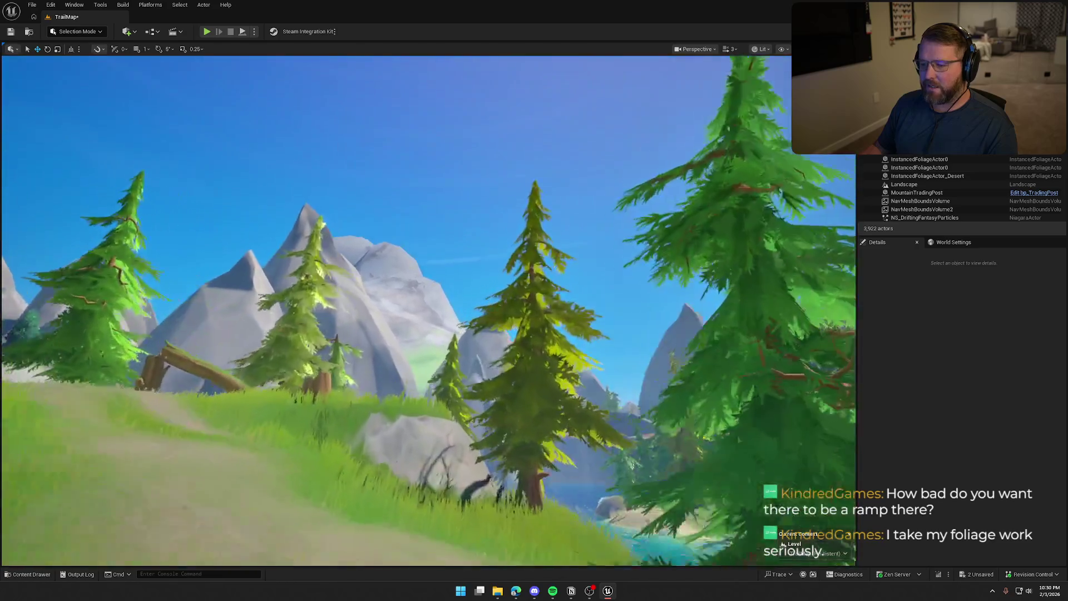
left_click_drag(428, 311, 428, 311)
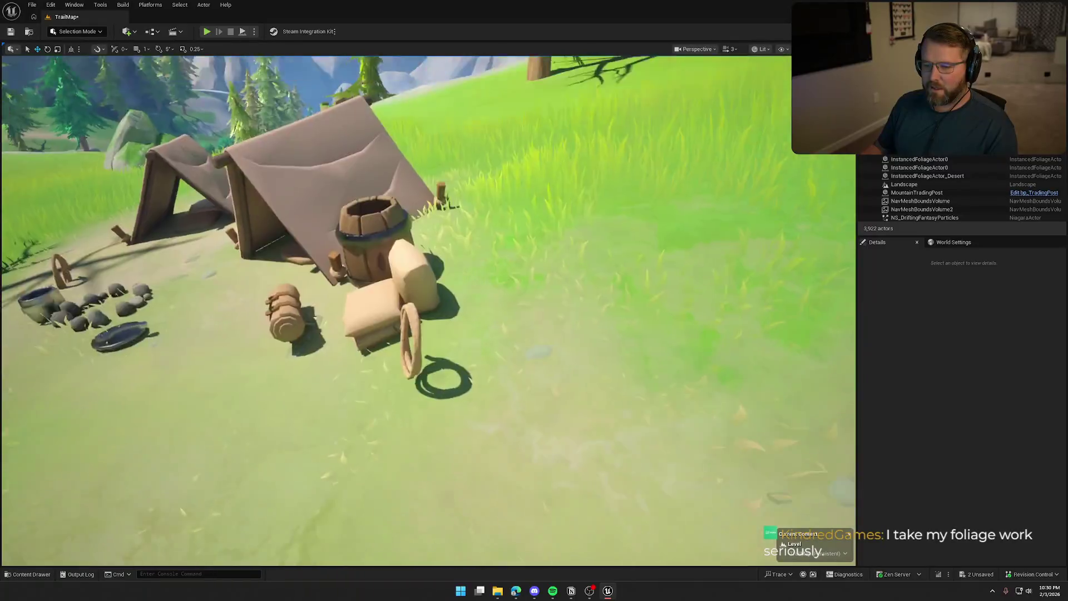
left_click_drag(429, 311, 428, 310)
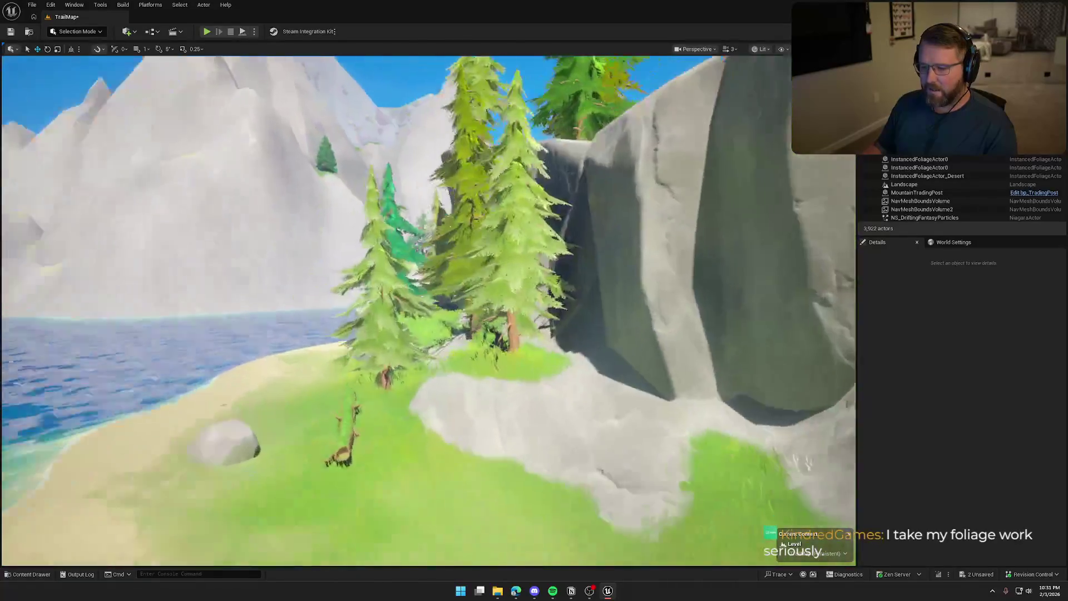
left_click_drag(428, 310, 429, 310)
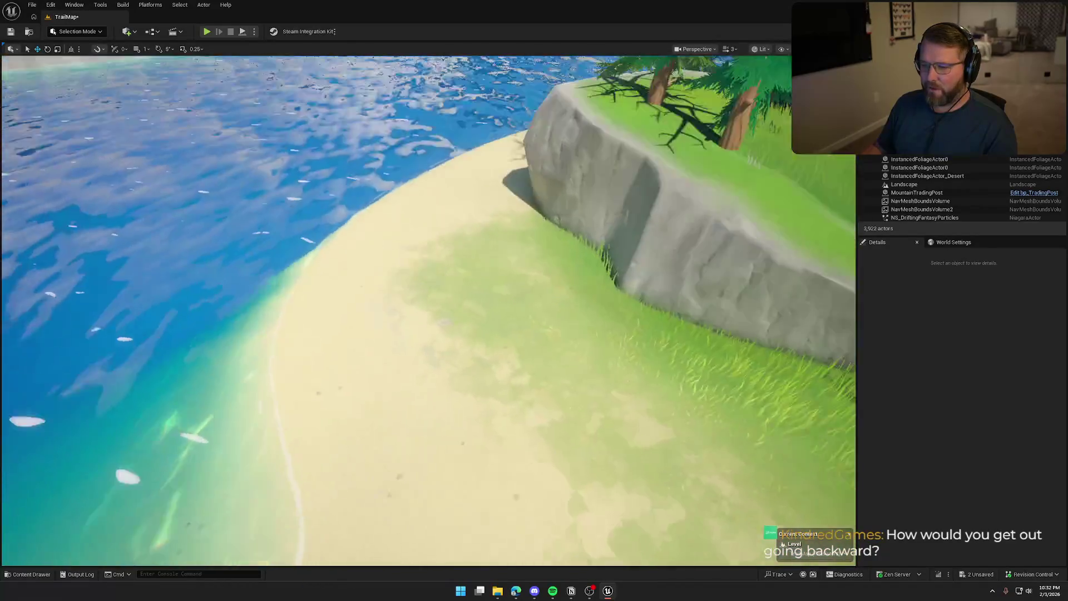
key("ctrl+space")
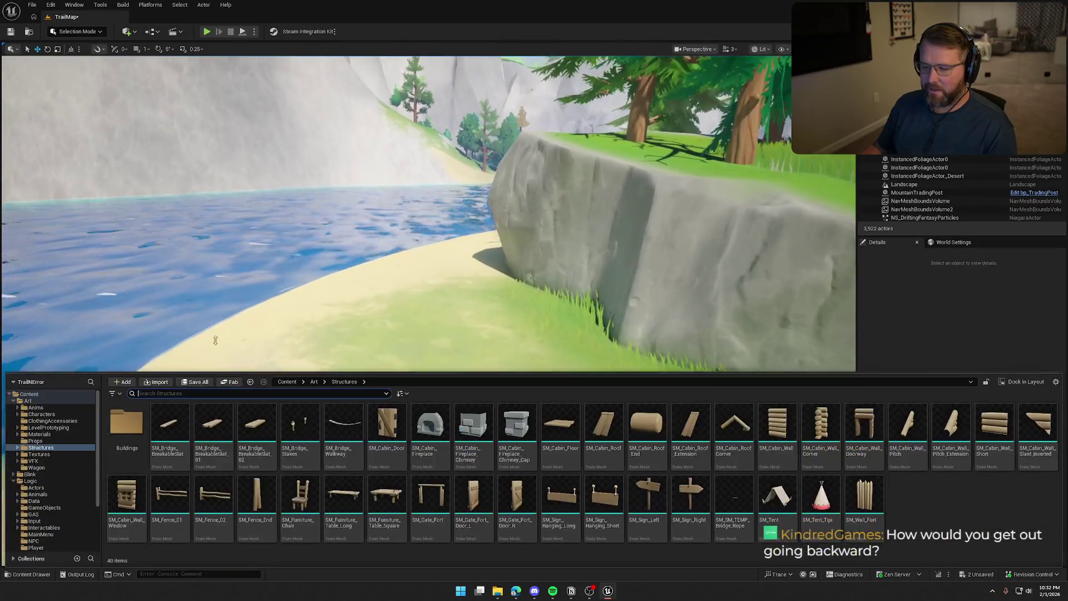
Drop bp_AVSWagon_Debug from Logic > Wagon onto the beach, turn it along the shore, and play.
left_click(15, 402)
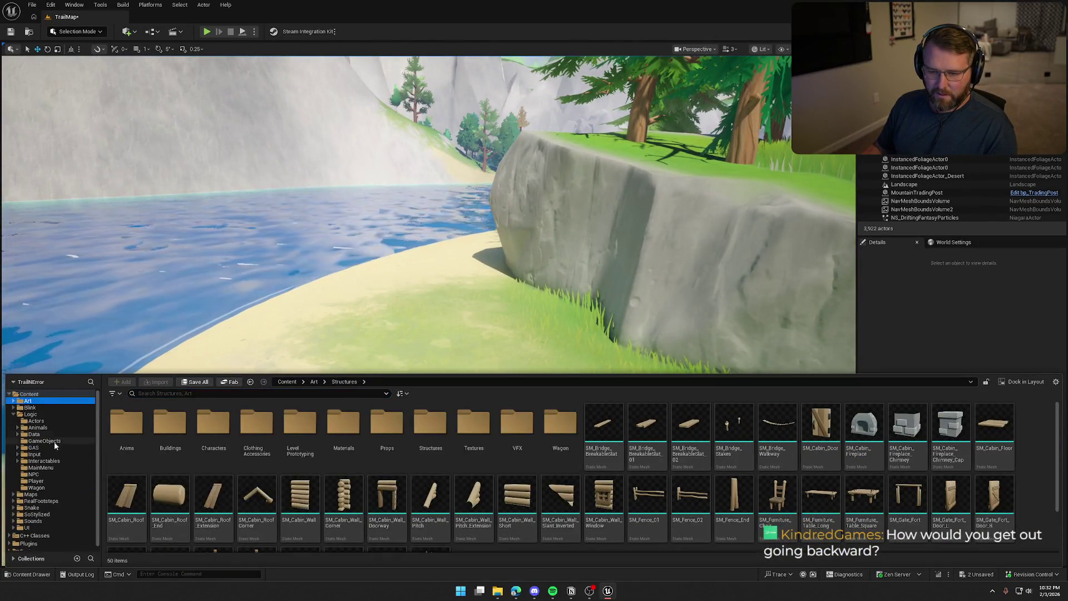
left_click(39, 487)
mouse_move(167, 434)
left_mouse_down()
mouse_move(423, 312)
mouse_move(375, 402)
mouse_move(389, 445)
left_mouse_up()
key("e")
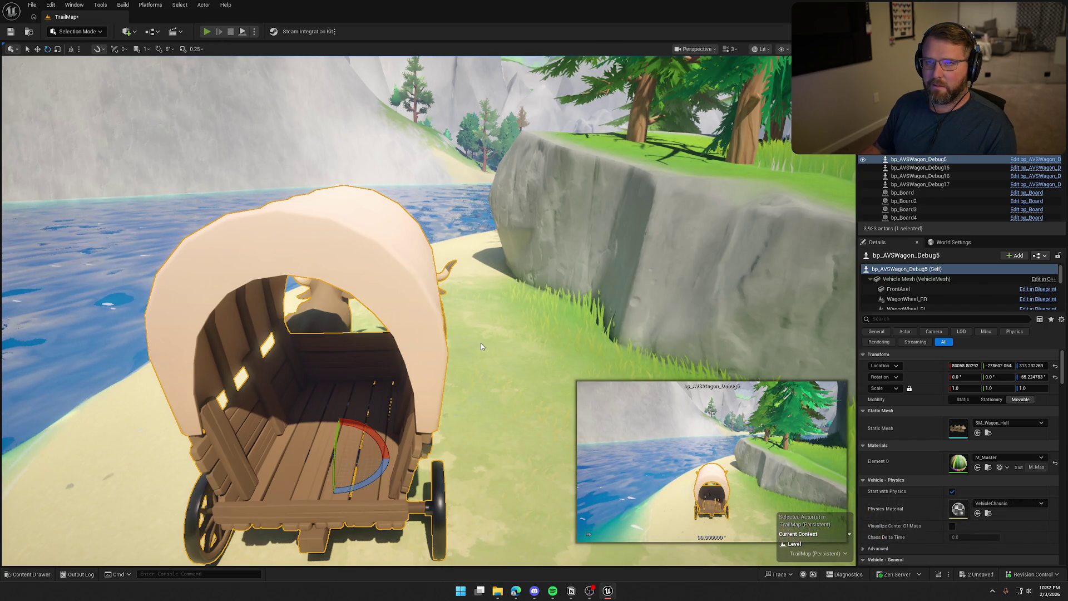
key("alt+p")
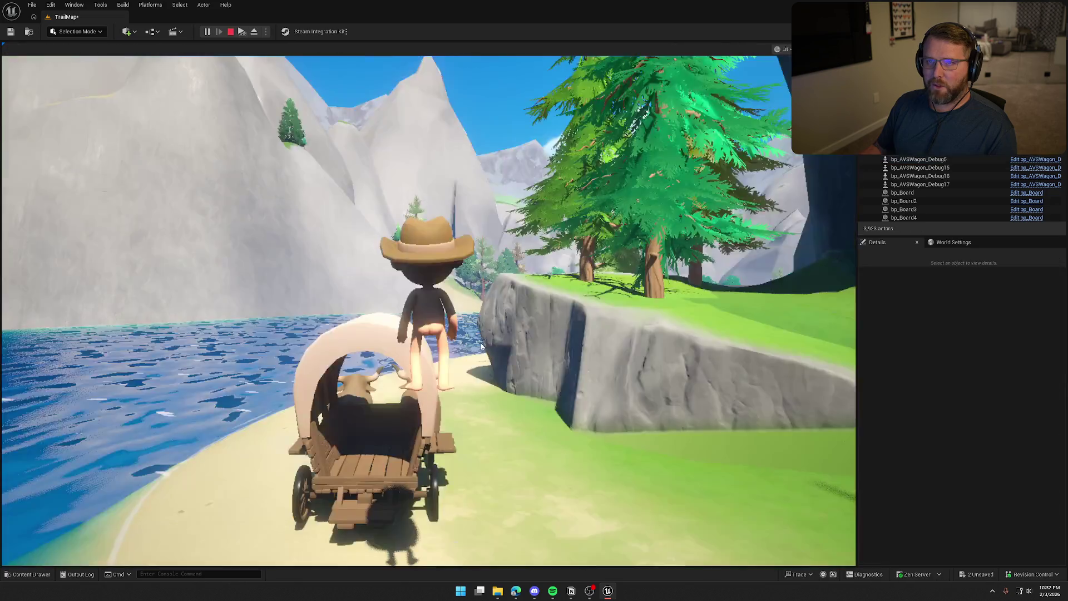
Board the wagon, drive it along the shore into the river, then stop the test.
key("w")
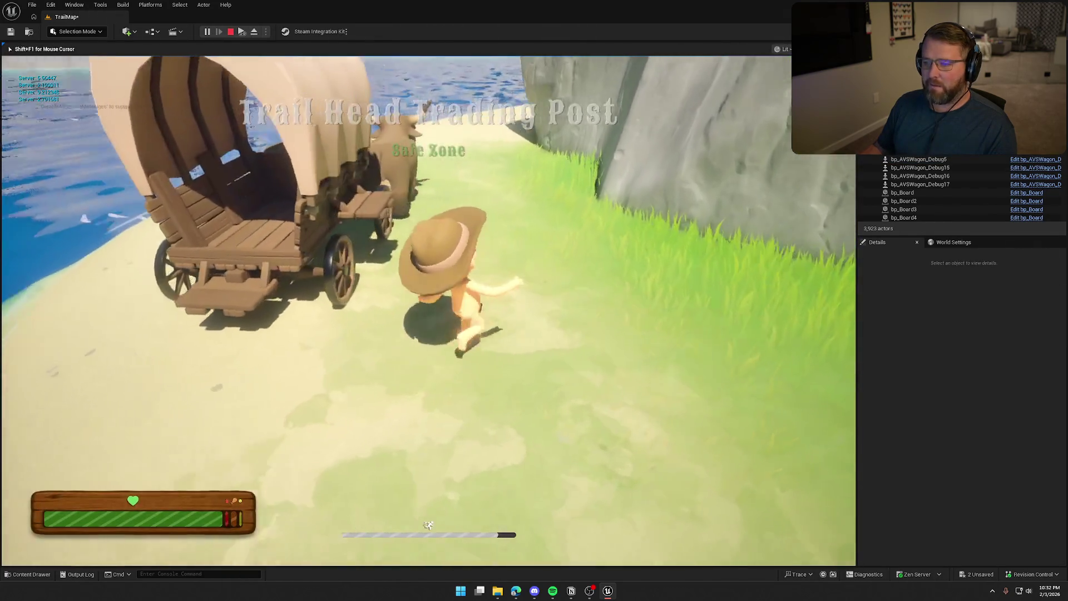
key("e")
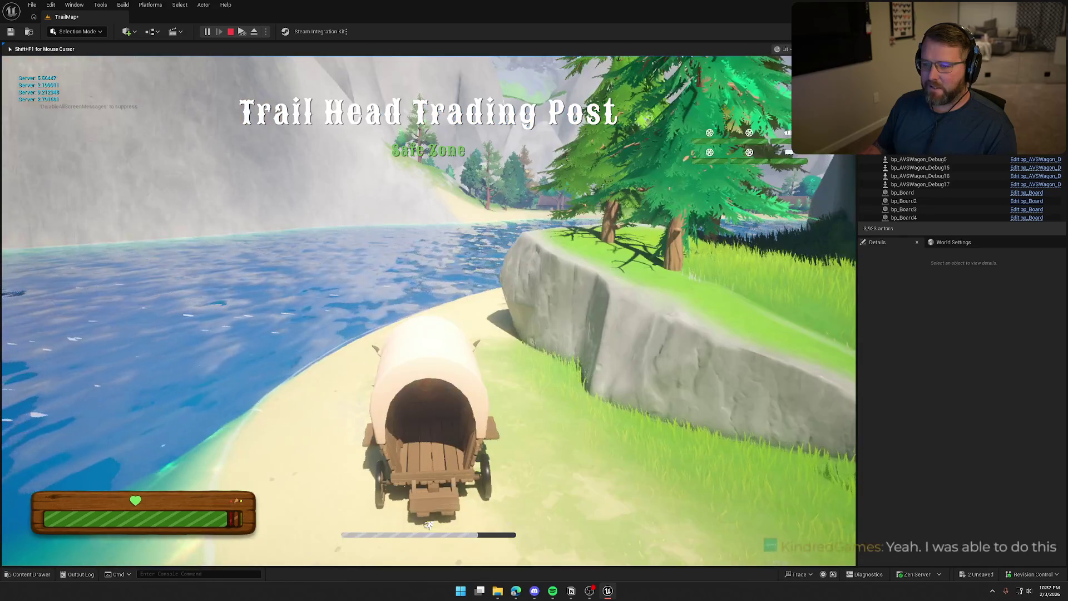
key("w")
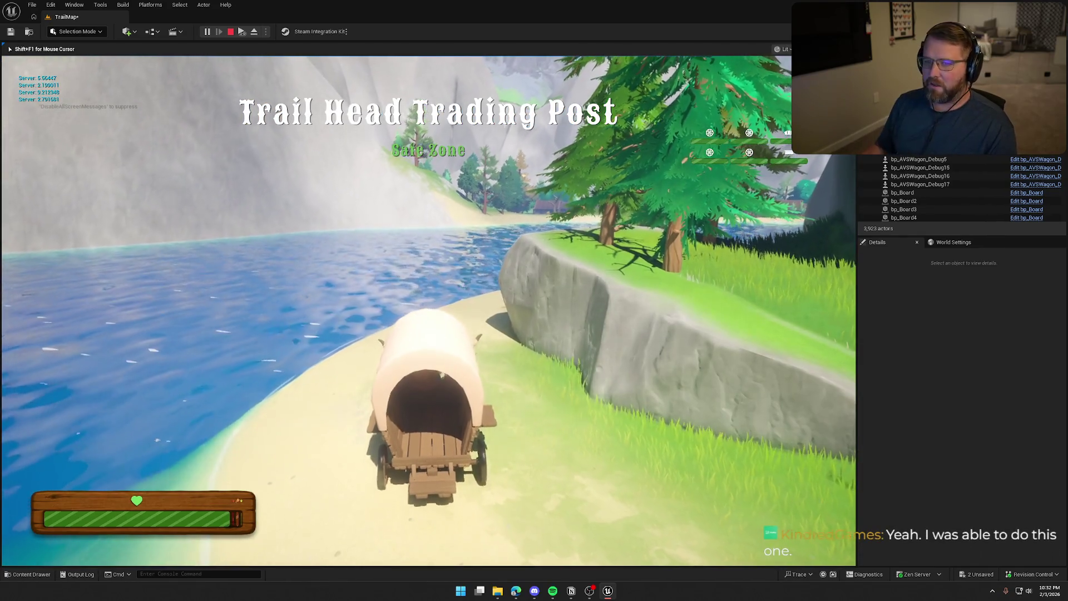
key("w")
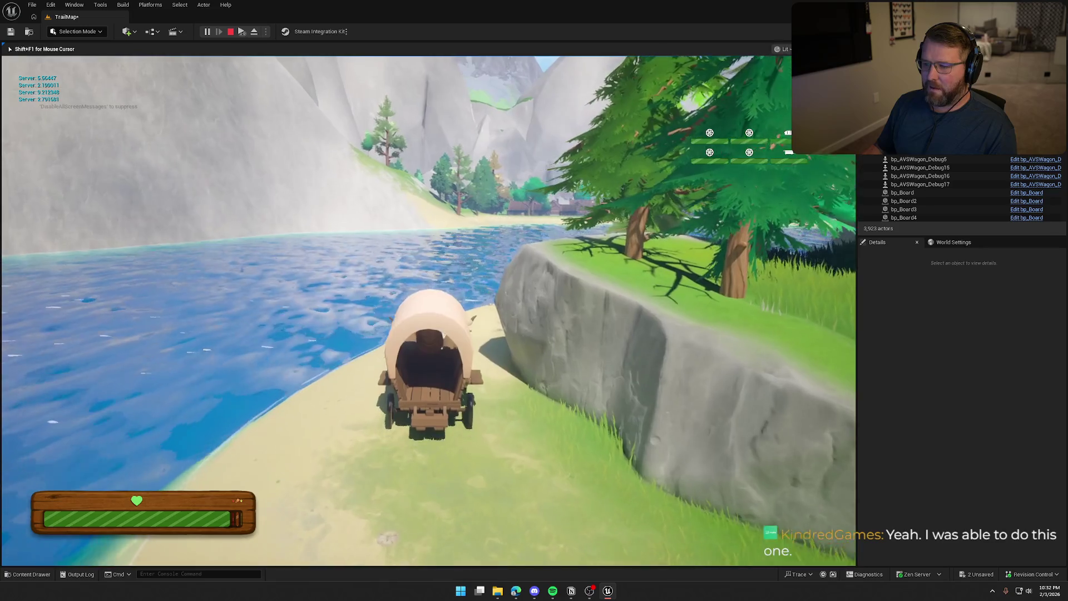
key("w")
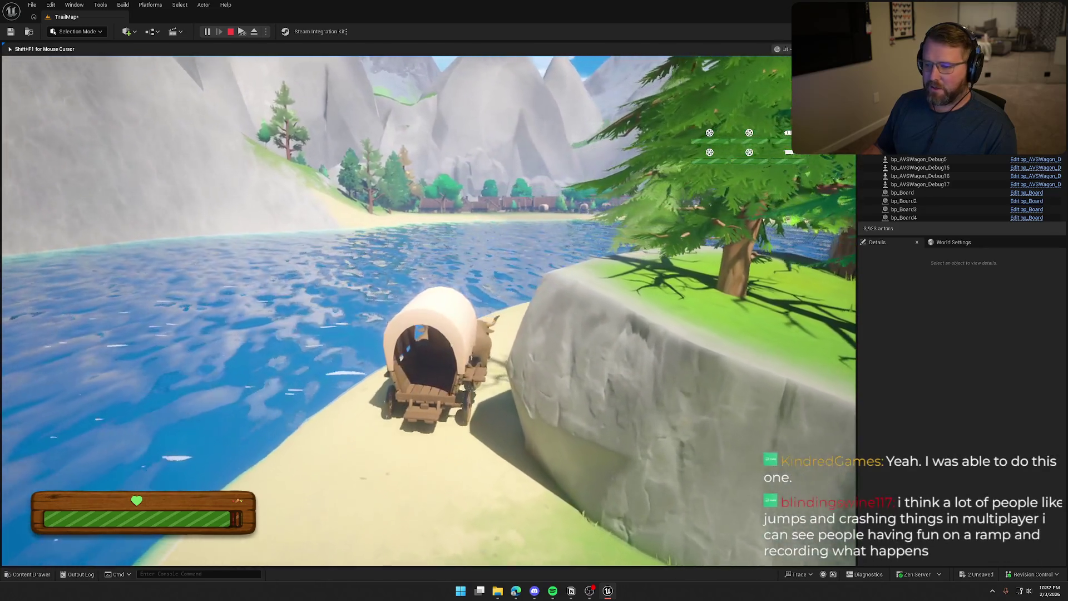
key("w")
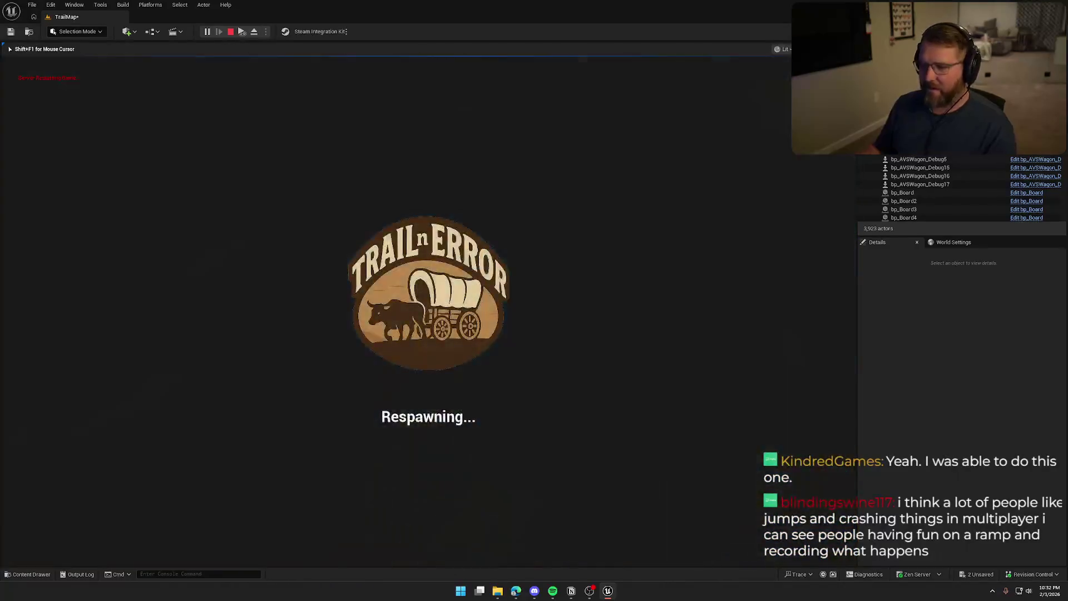
left_click(231, 31)
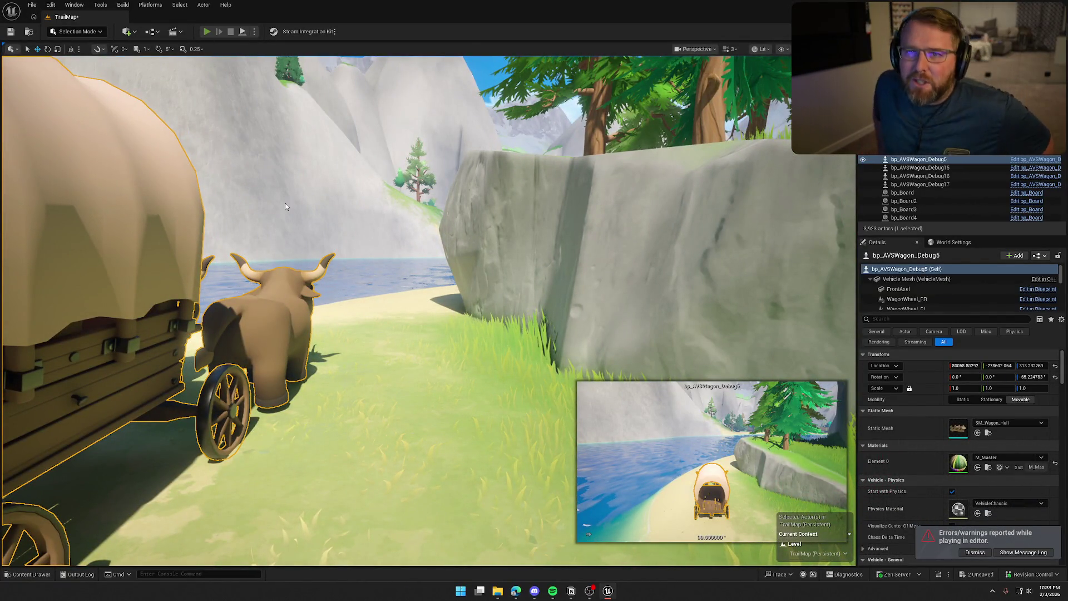
Replay, drive the wagon along the sandy path, then exit and focus the wagon.
key("alt+p")
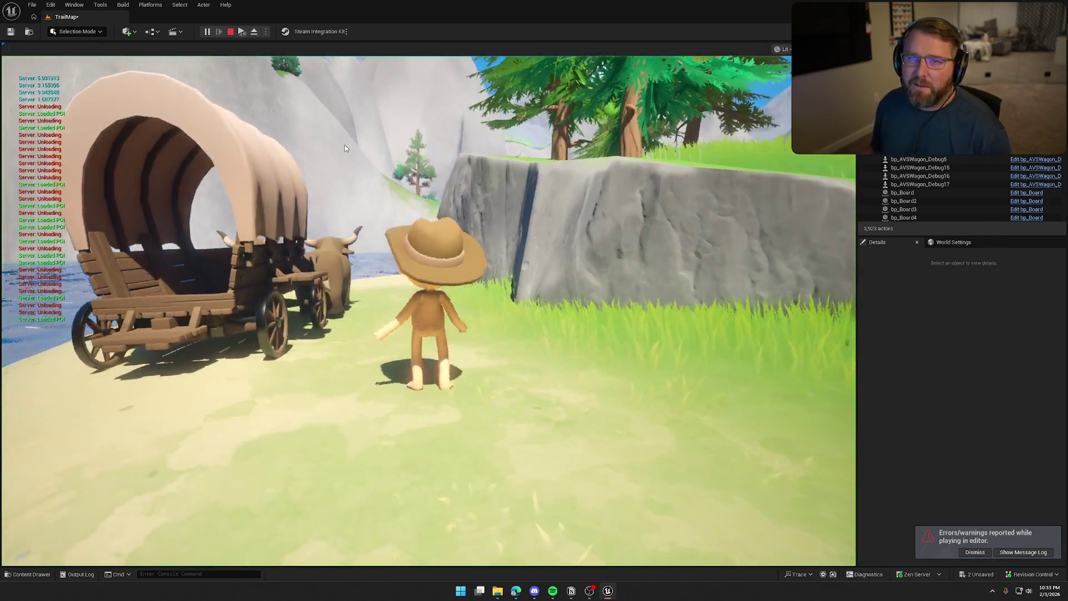
key("e")
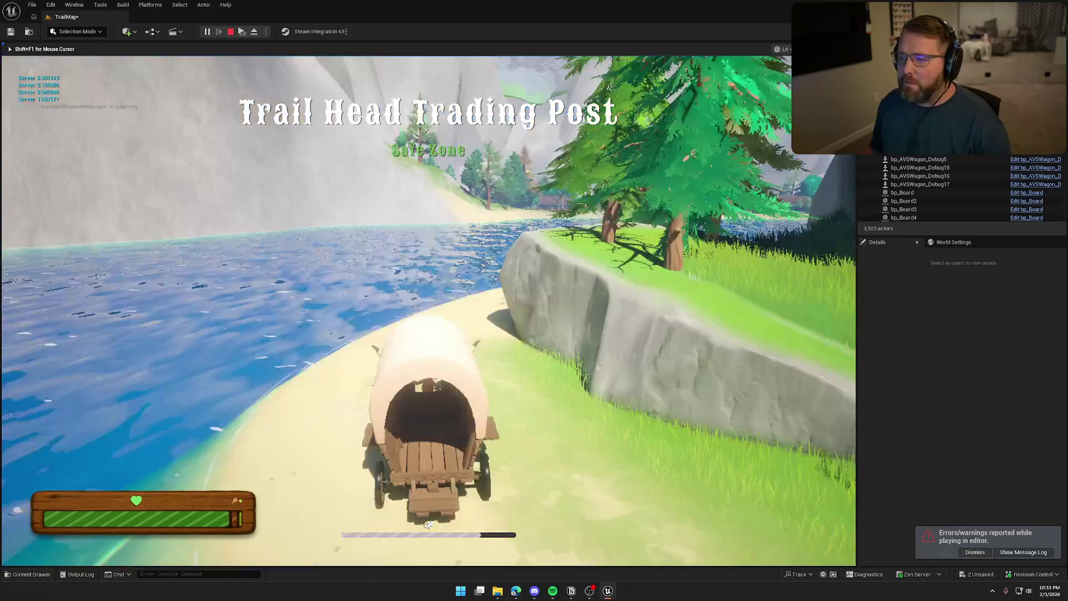
key("w")
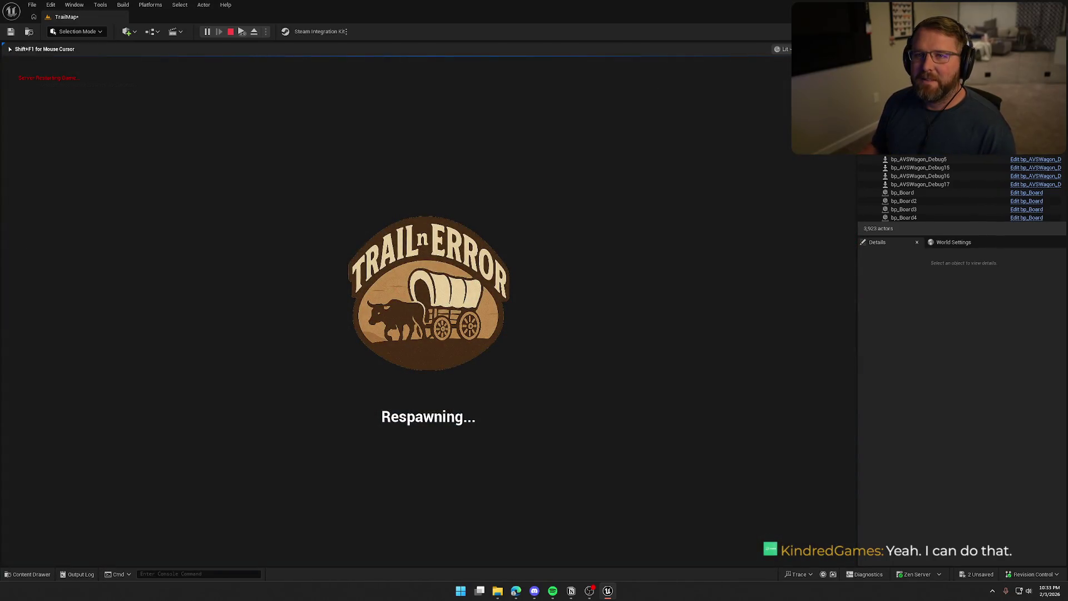
key("Escape")
key("f")
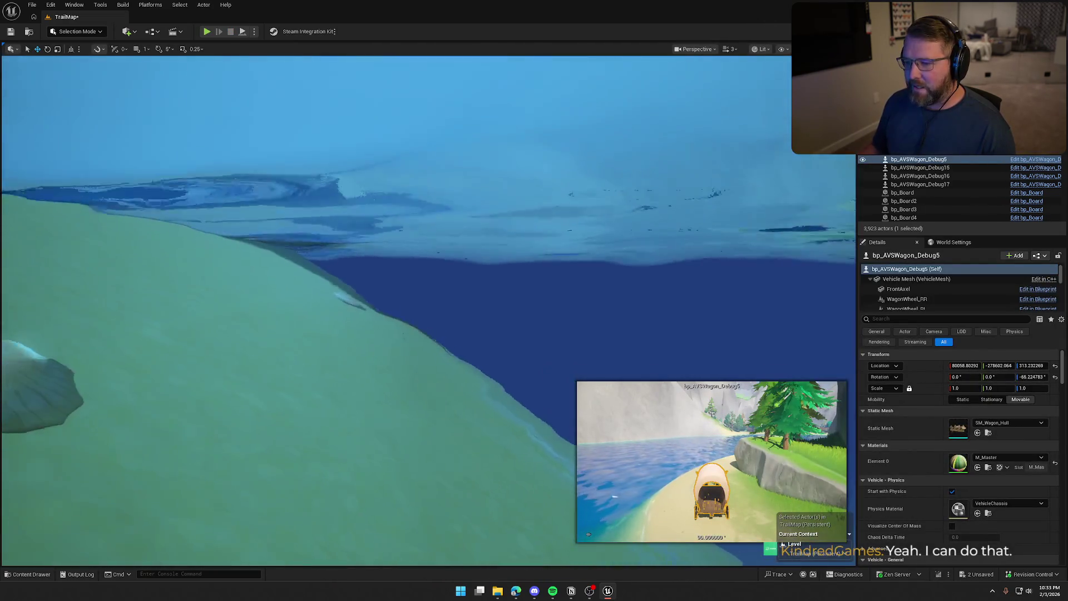
key("f")
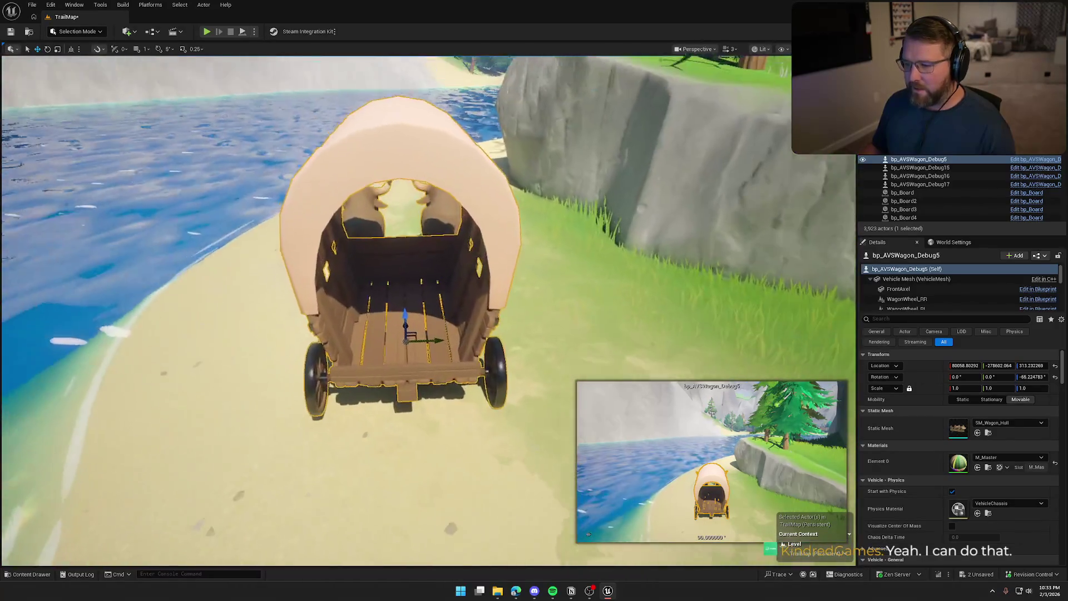
key("Escape")
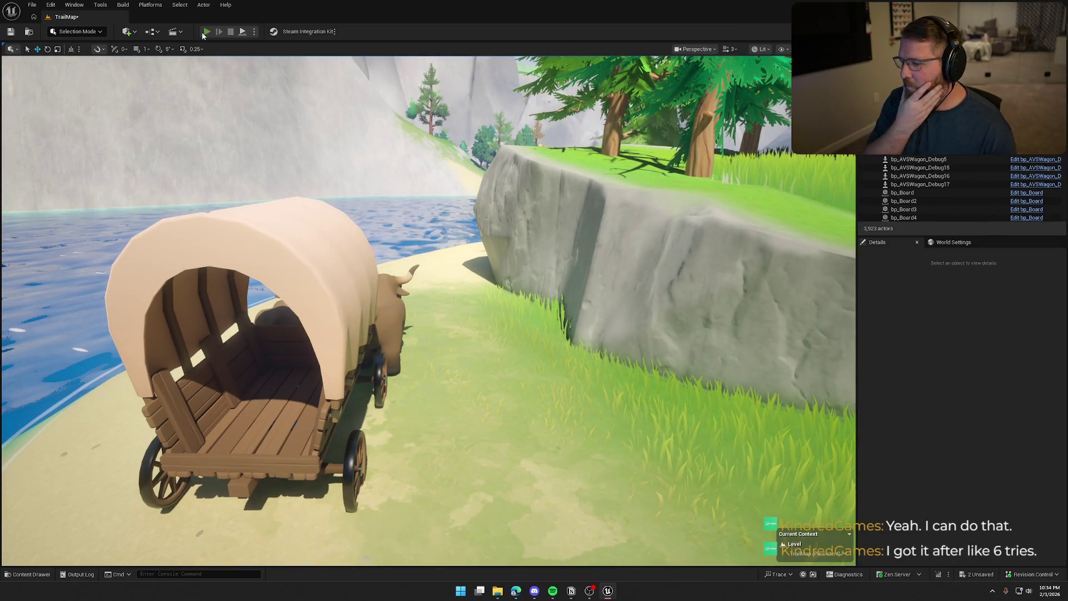
left_click(206, 32)
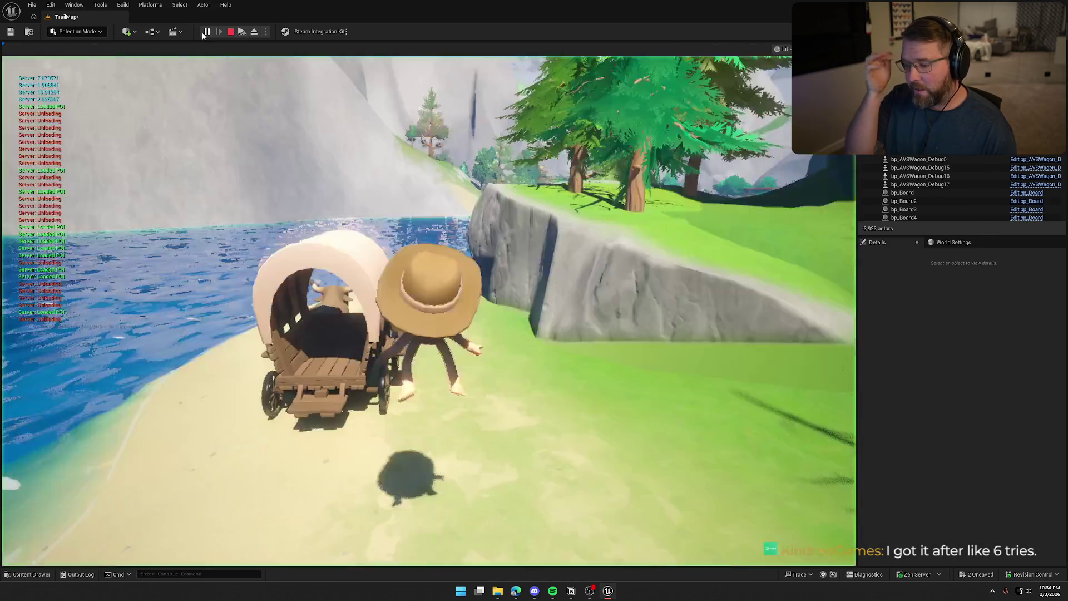
key("e")
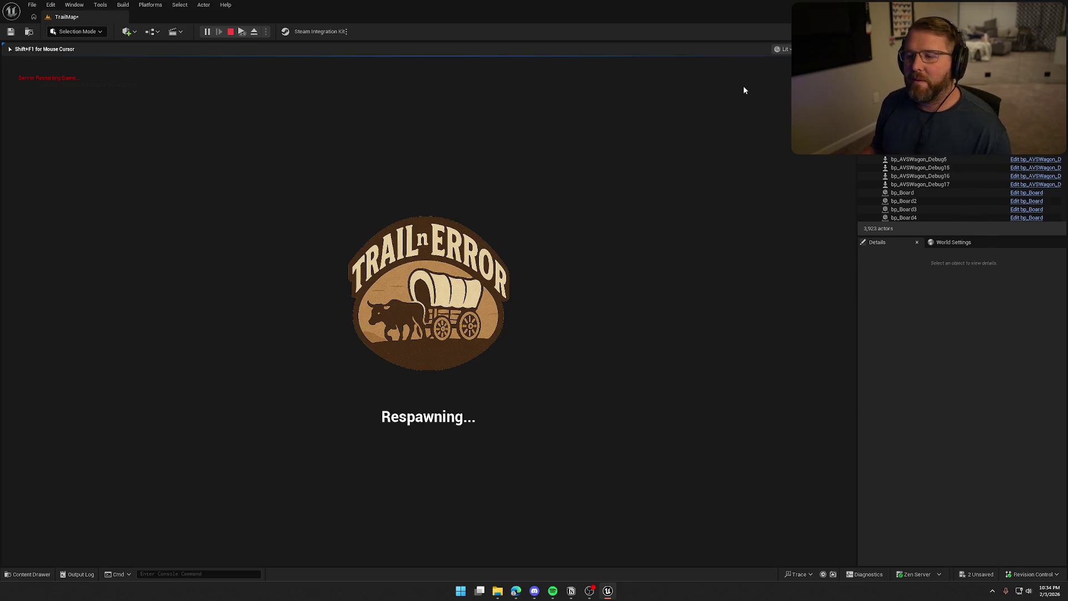
key("Escape")
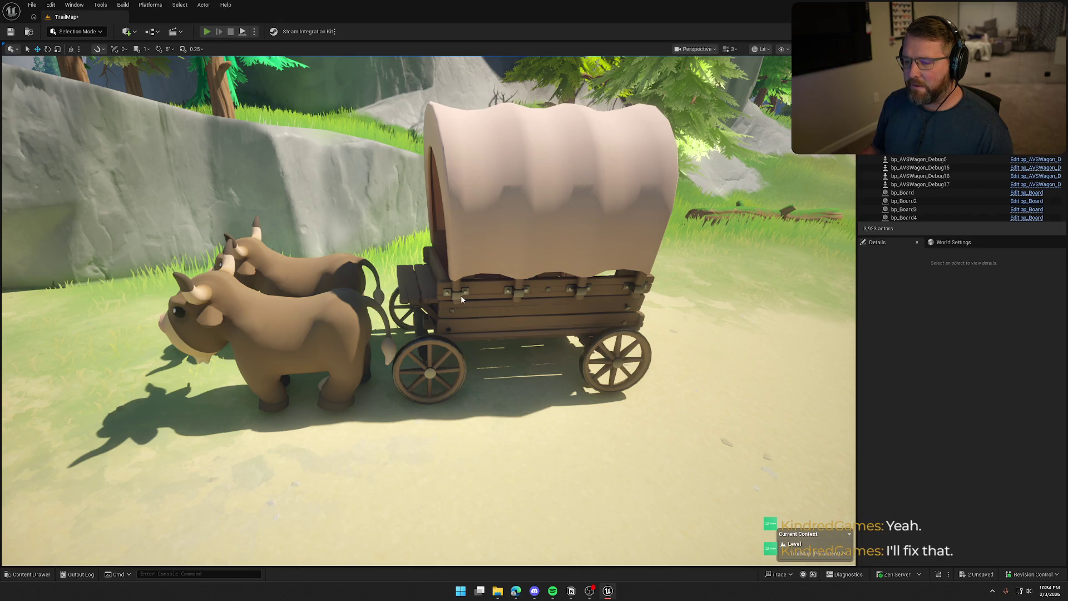
Run a quick play test, then select the wagon on the beach.
key("alt+p")
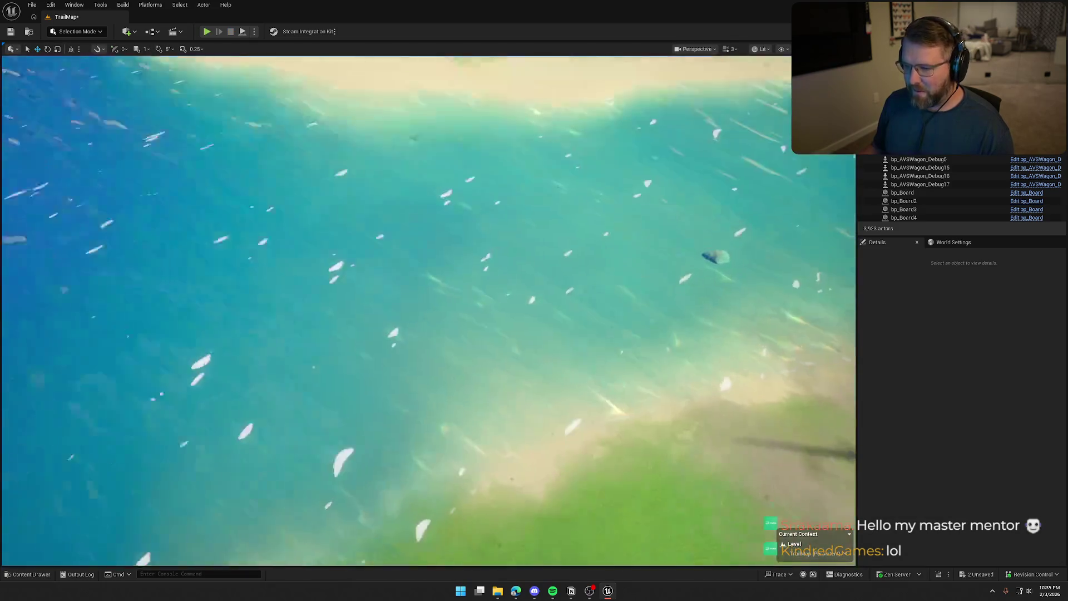
key("Escape")
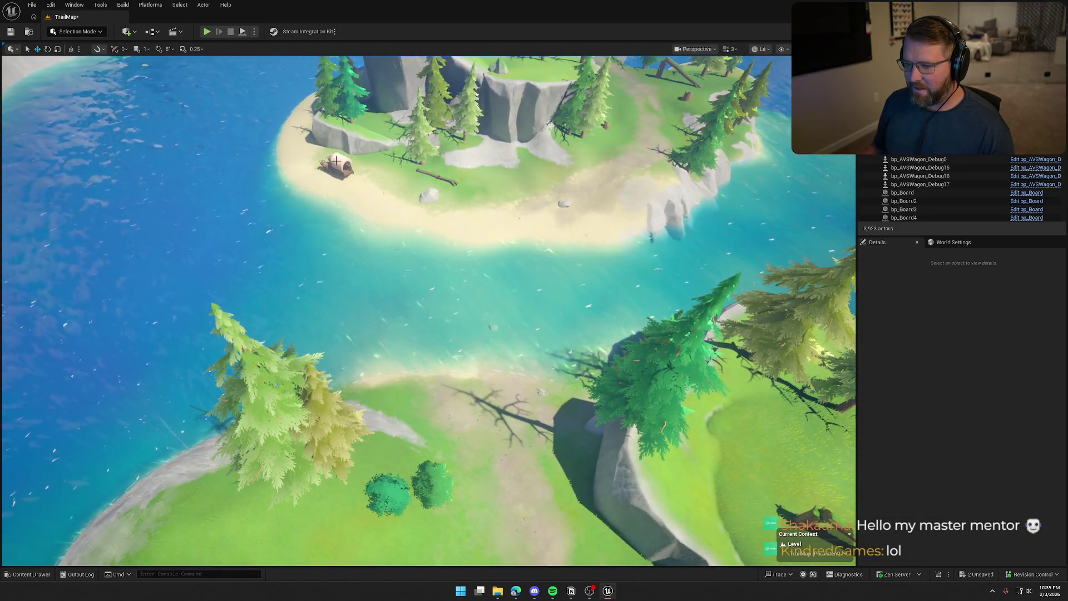
left_click(336, 161)
Move the wagon onto the island, drop it to the ground, and playtest from there.
scroll(336, 160, "up", 5)
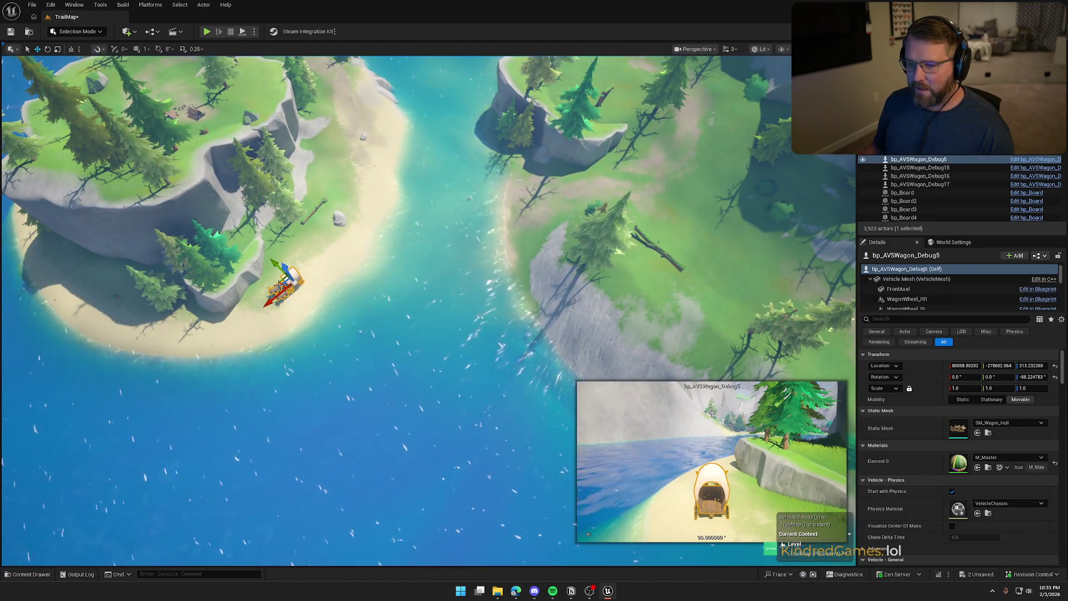
mouse_move(279, 282)
left_mouse_down()
mouse_move(573, 173)
mouse_move(657, 202)
mouse_move(656, 225)
mouse_move(709, 152)
left_mouse_up()
key("End")
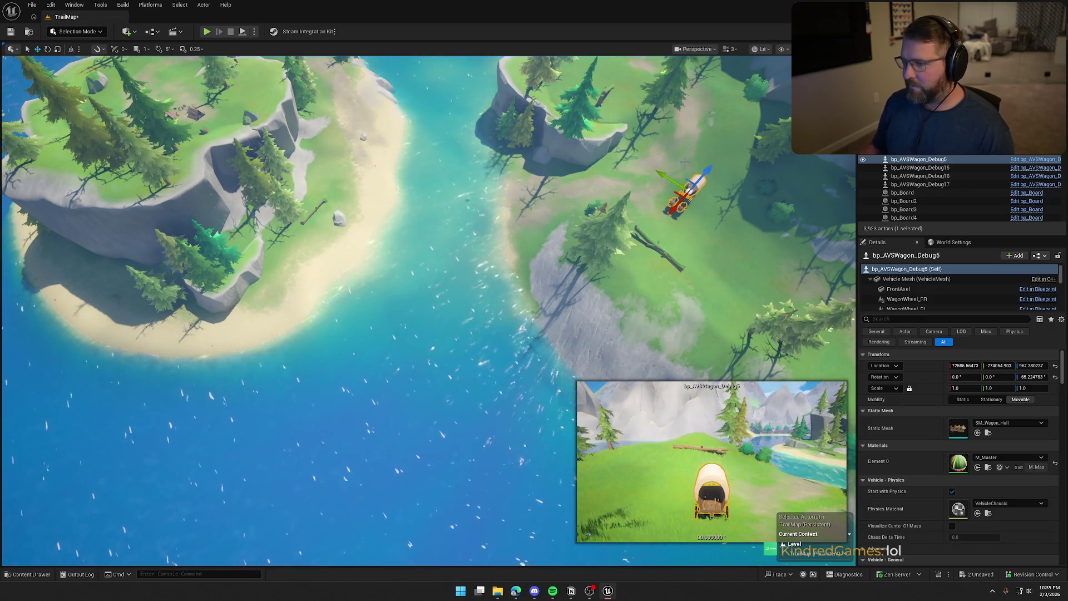
key("f")
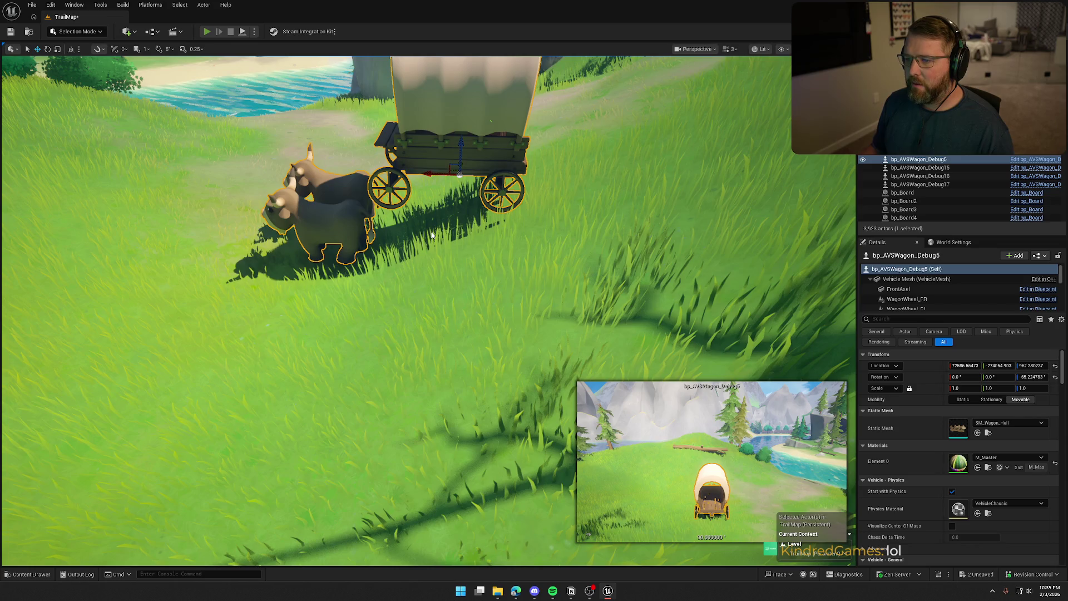
key("alt+p")
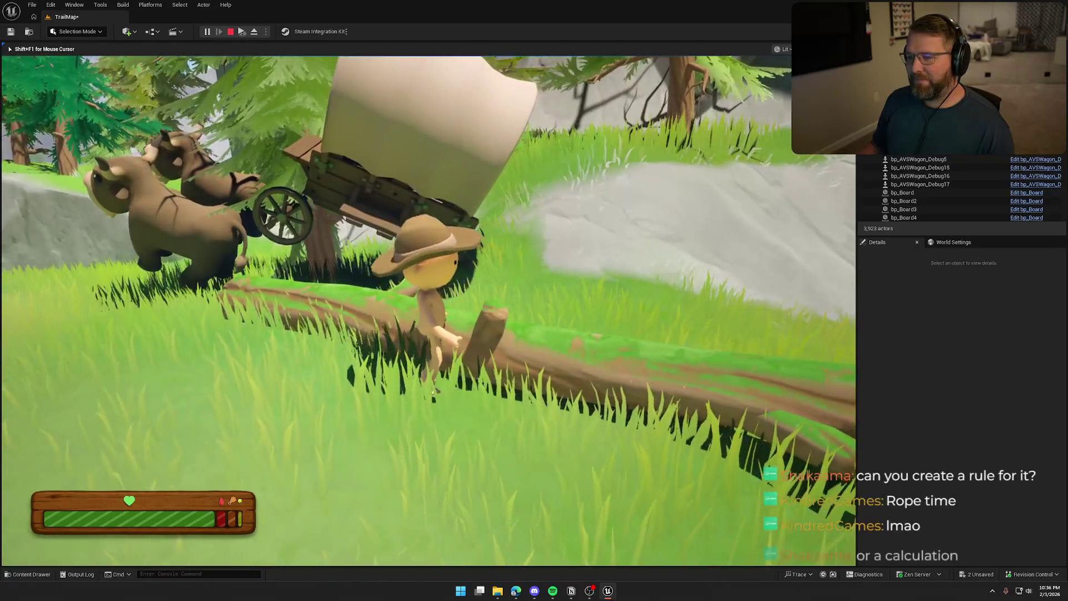
Drive the wagon from the island until it rolls into the lake, then focus bp_AVSWagon_Debug5.
key("Escape")
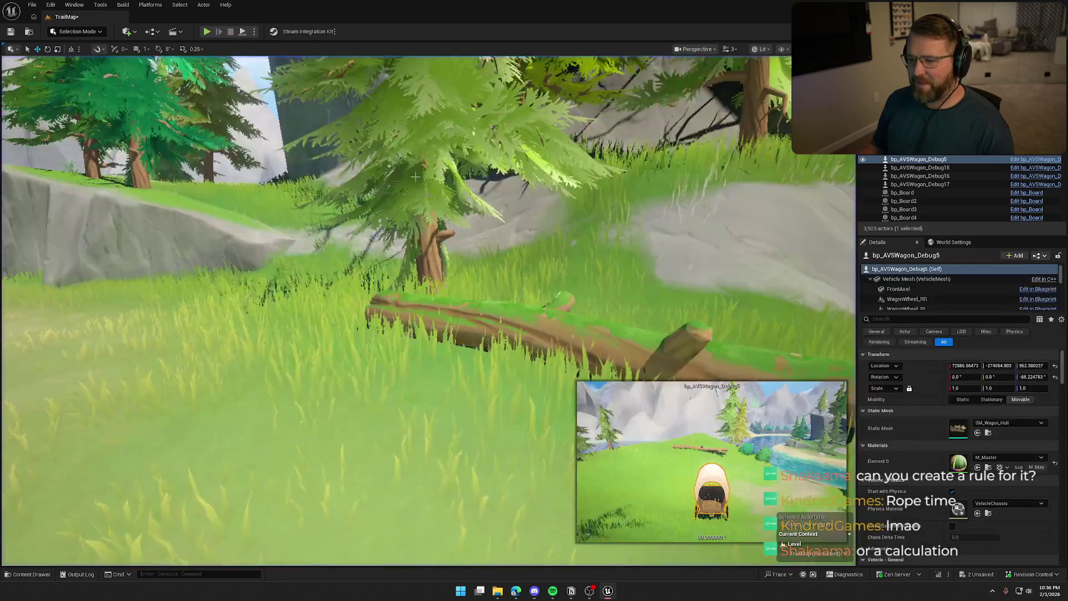
key("f")
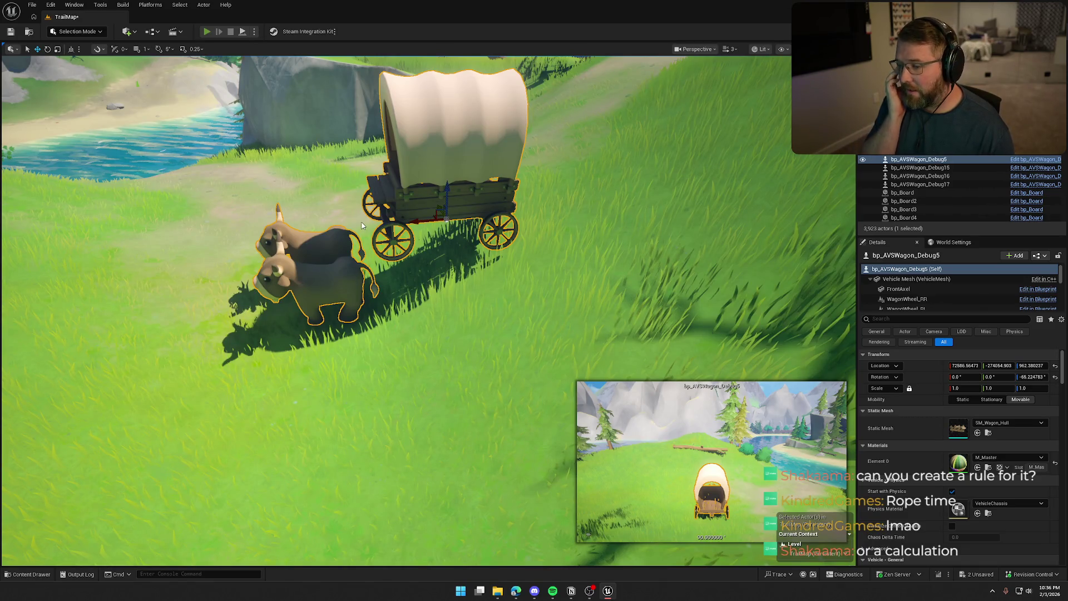
key("alt+p")
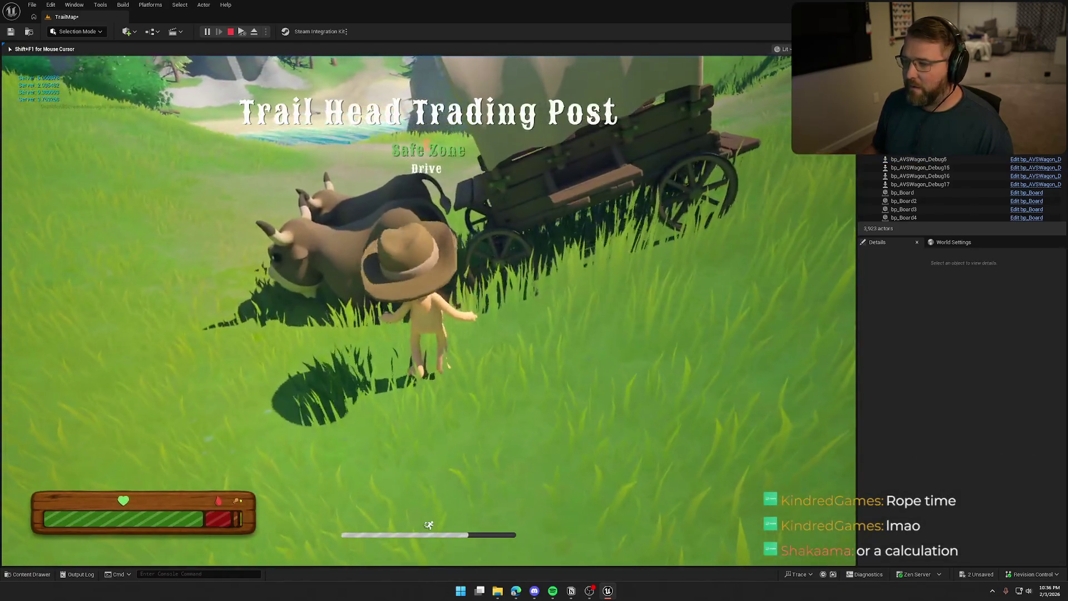
key("e")
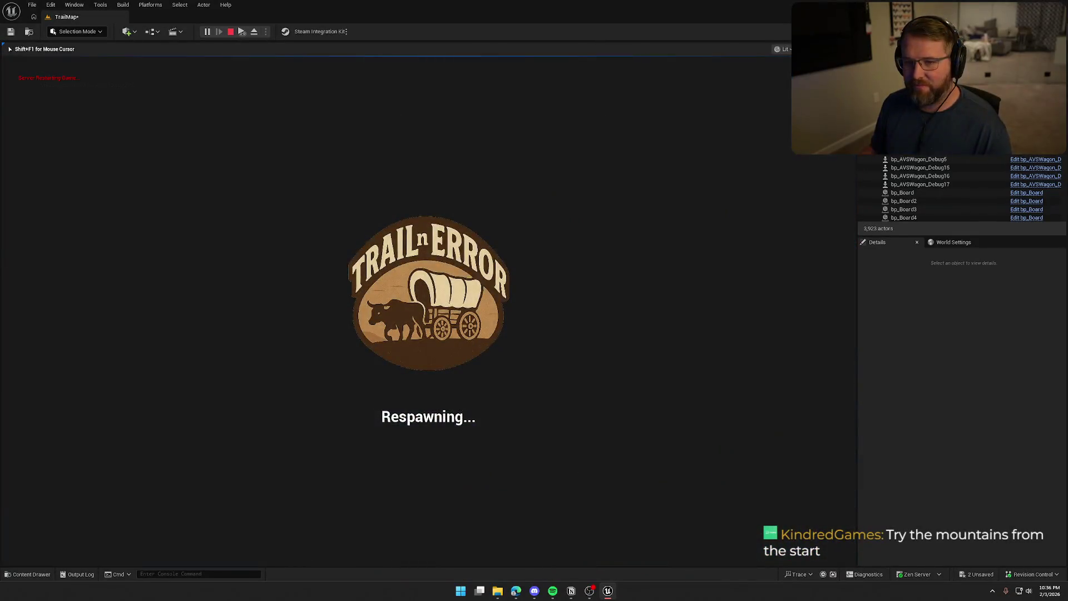
key("Escape")
double_click(919, 160)
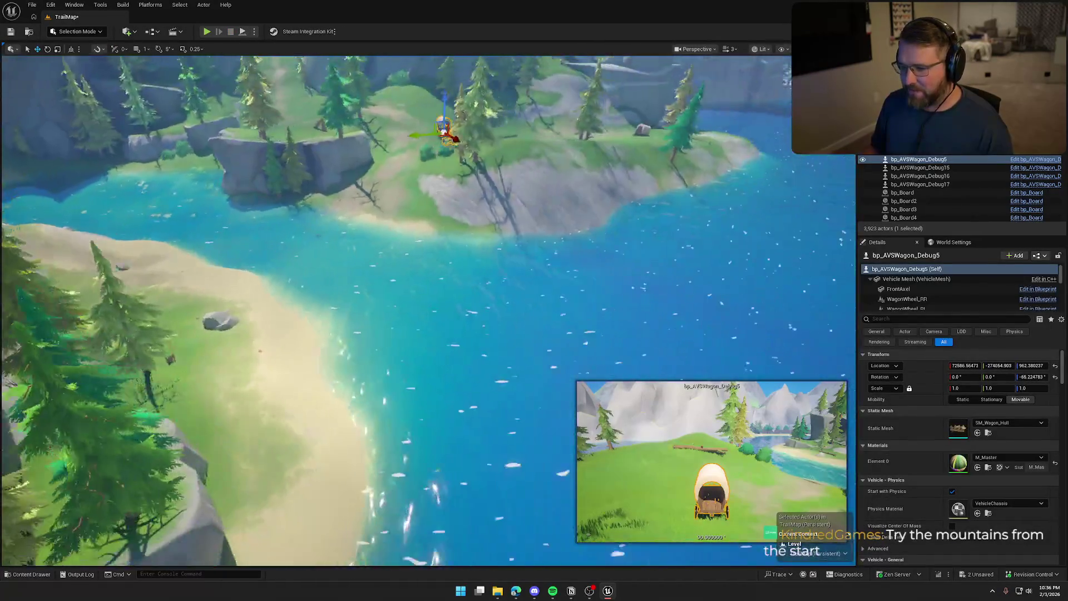
Delete bp_AVSWagon_Debug5 and fly the view to the beach by the Undertaker cabin.
key("Delete")
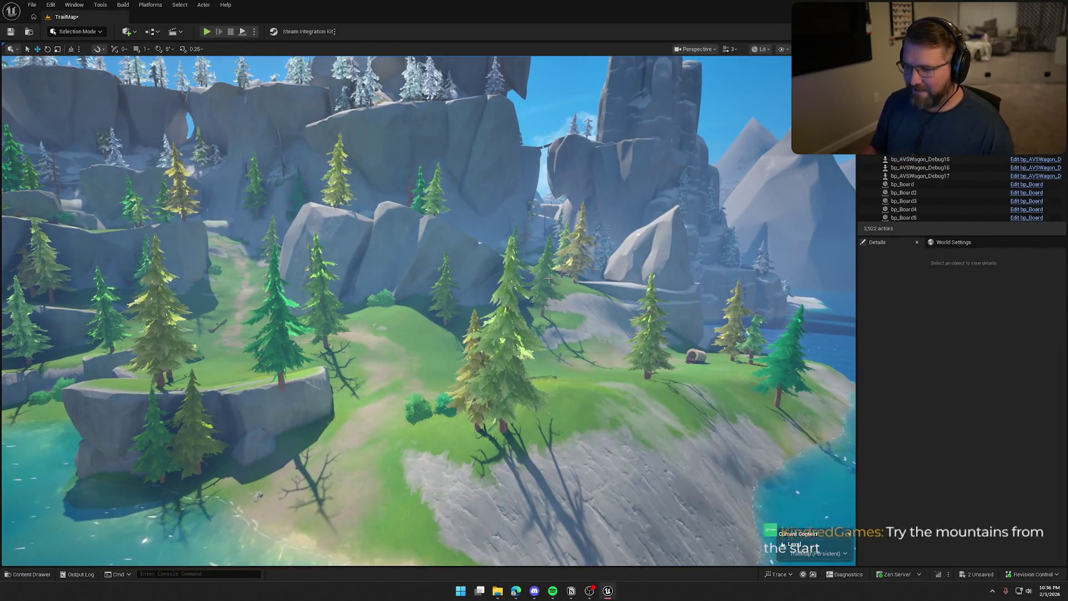
key("w")
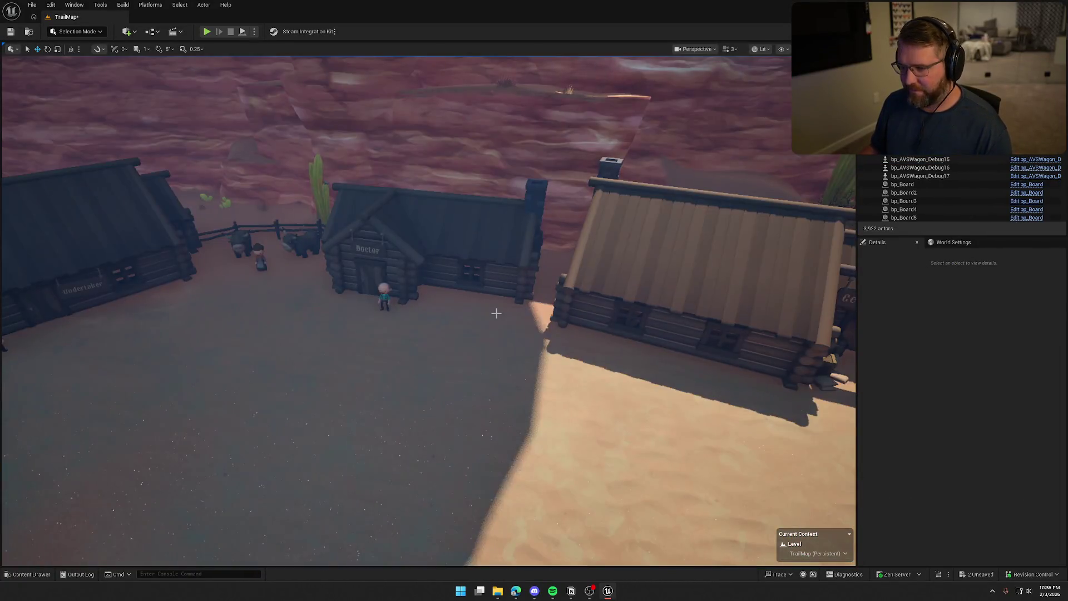
key("w")
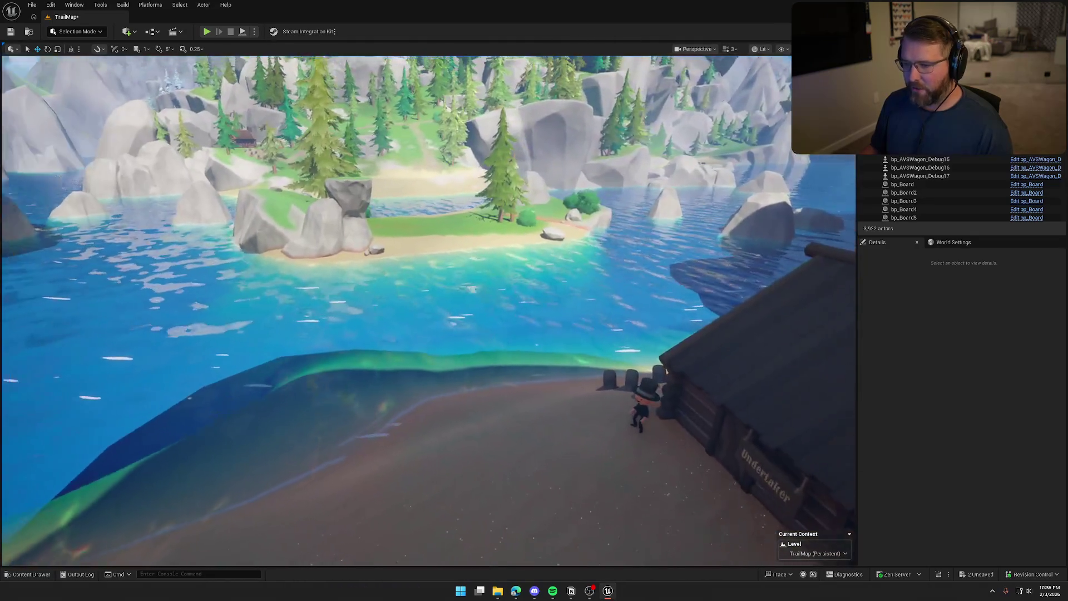
key("w")
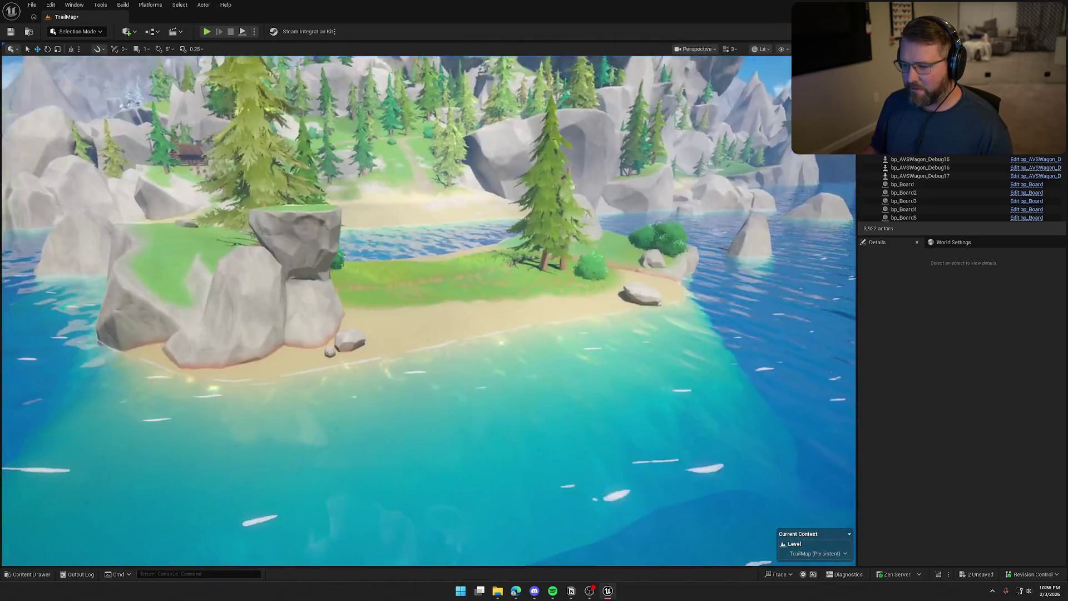
key("w")
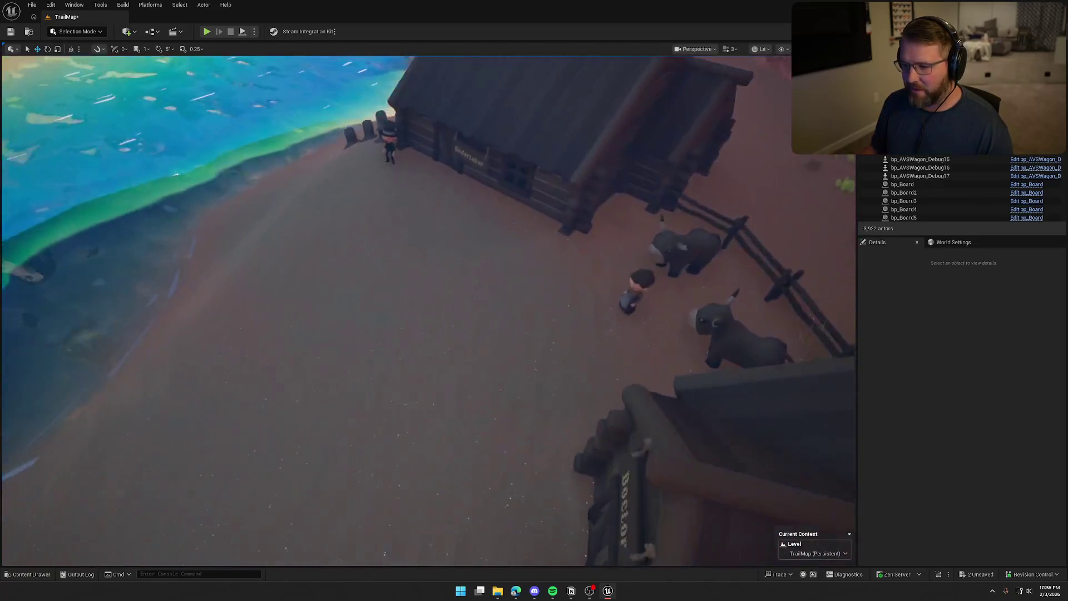
Drop a new bp_AVSWagon_Debug from the Content Drawer onto the beach and snap it down.
key("ctrl+space")
mouse_move(214, 428)
left_mouse_down()
mouse_move(489, 277)
mouse_move(549, 315)
mouse_move(571, 363)
left_mouse_up()
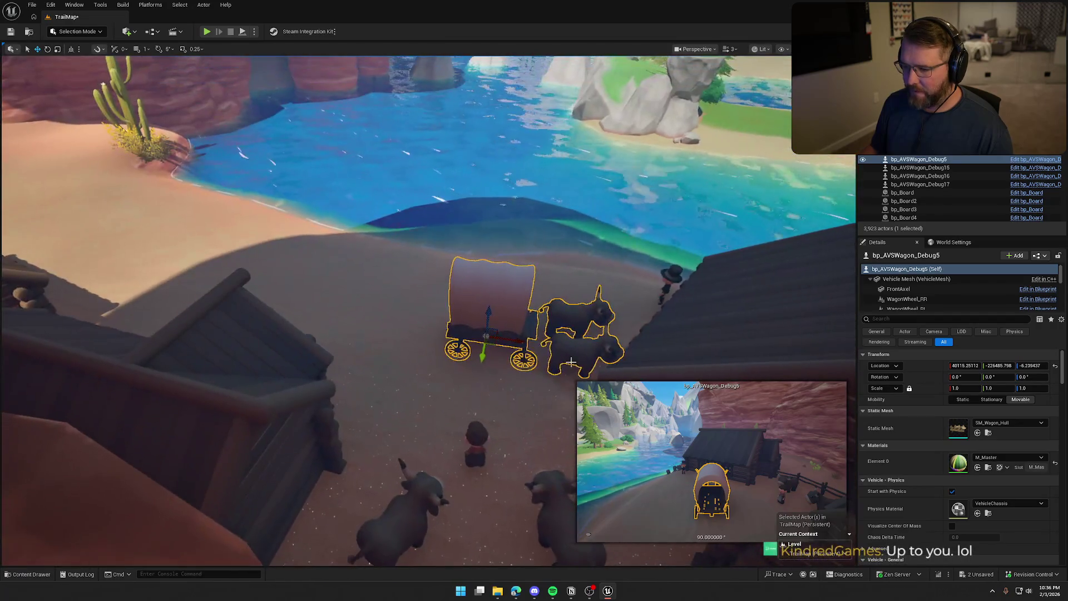
left_click_drag(492, 346, 415, 348)
mouse_move(404, 310)
left_mouse_down()
mouse_move(408, 294)
mouse_move(317, 90)
left_mouse_up()
key("End")
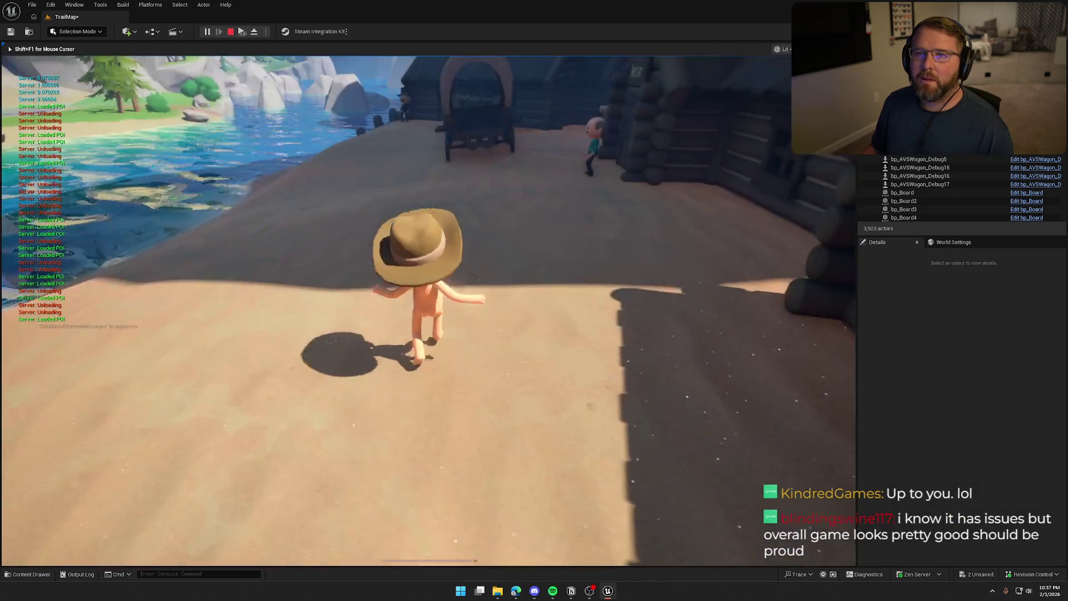
Walk past the cabin steps to the new wagon, board it, and drive it into the lake.
key("w")
key("w")
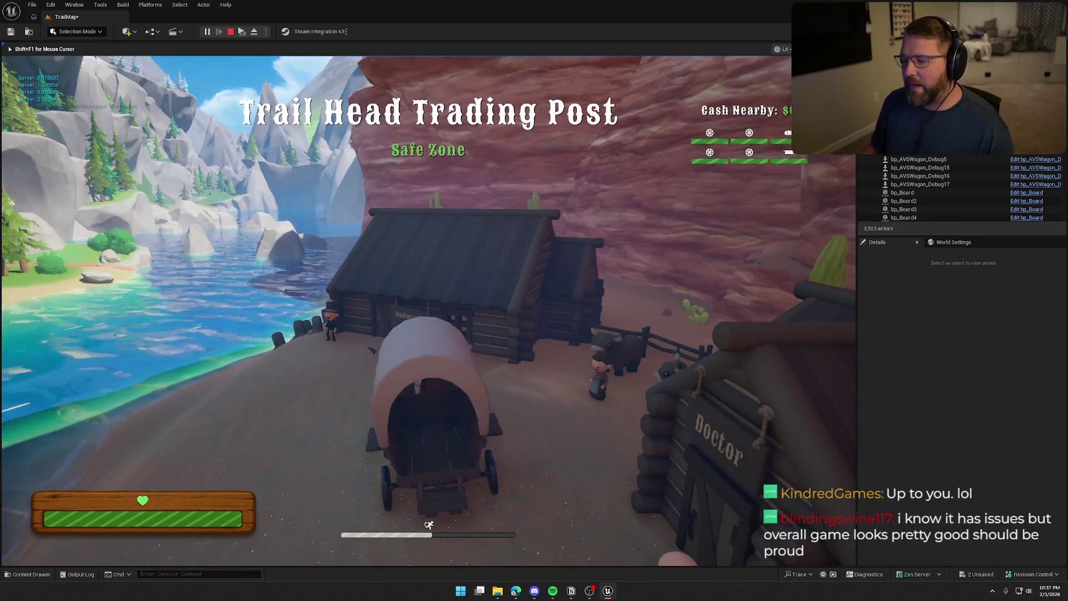
key("w")
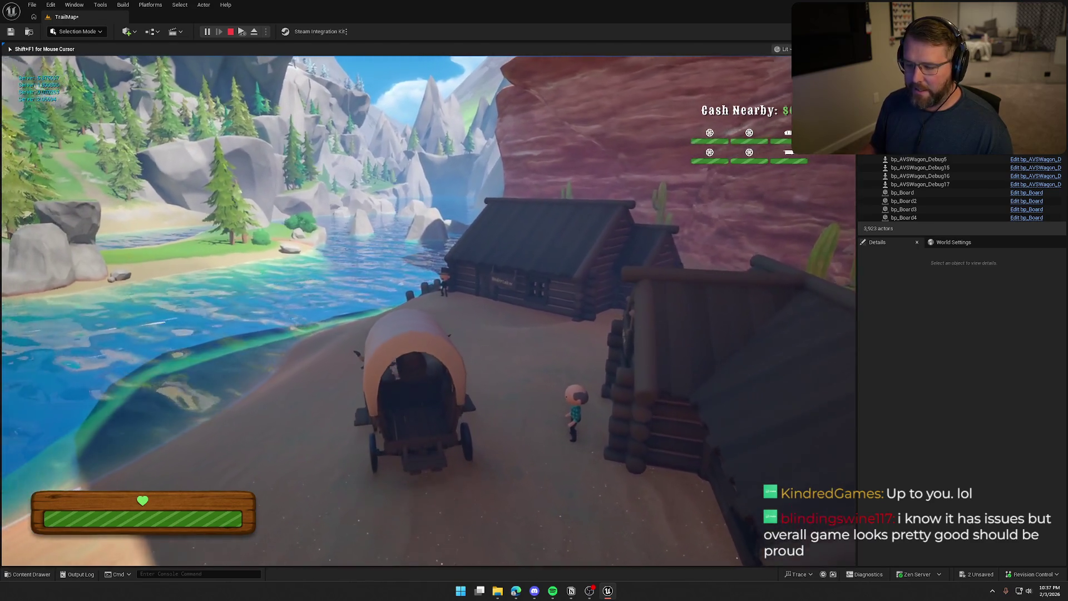
key("d")
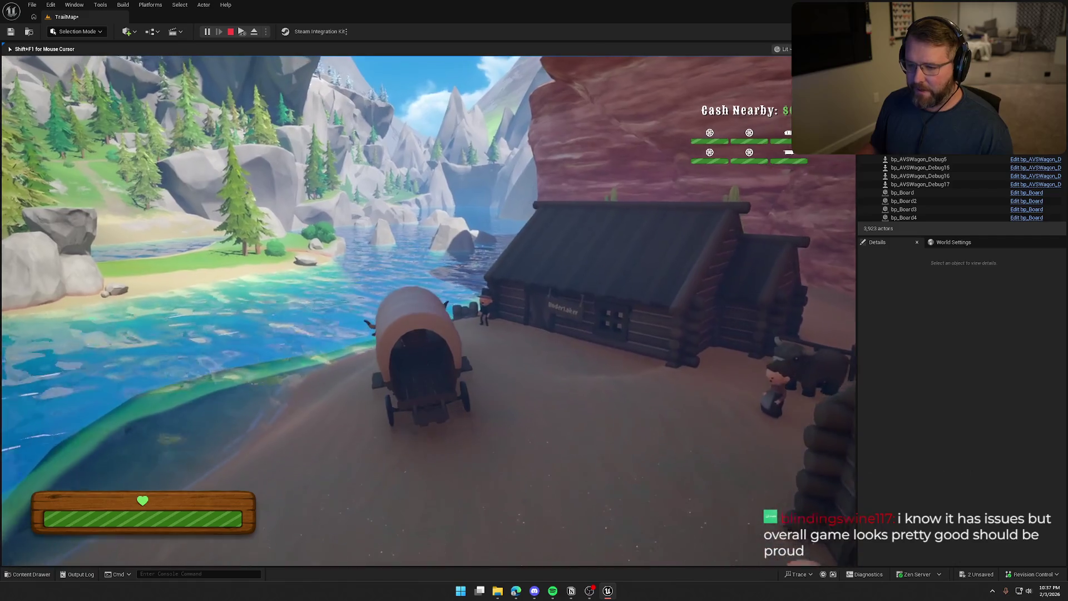
key("w")
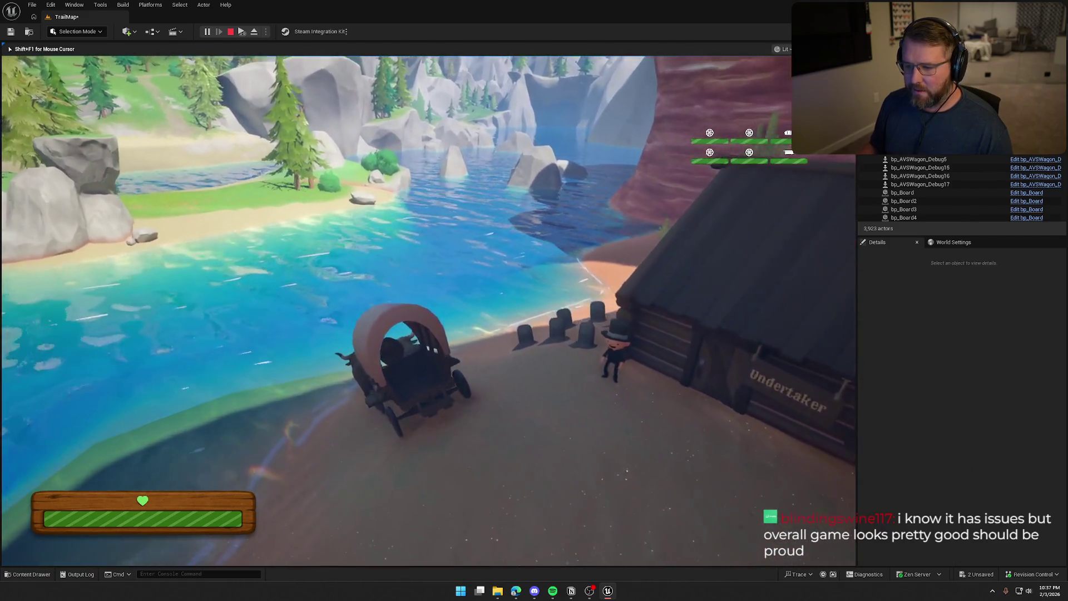
key("w")
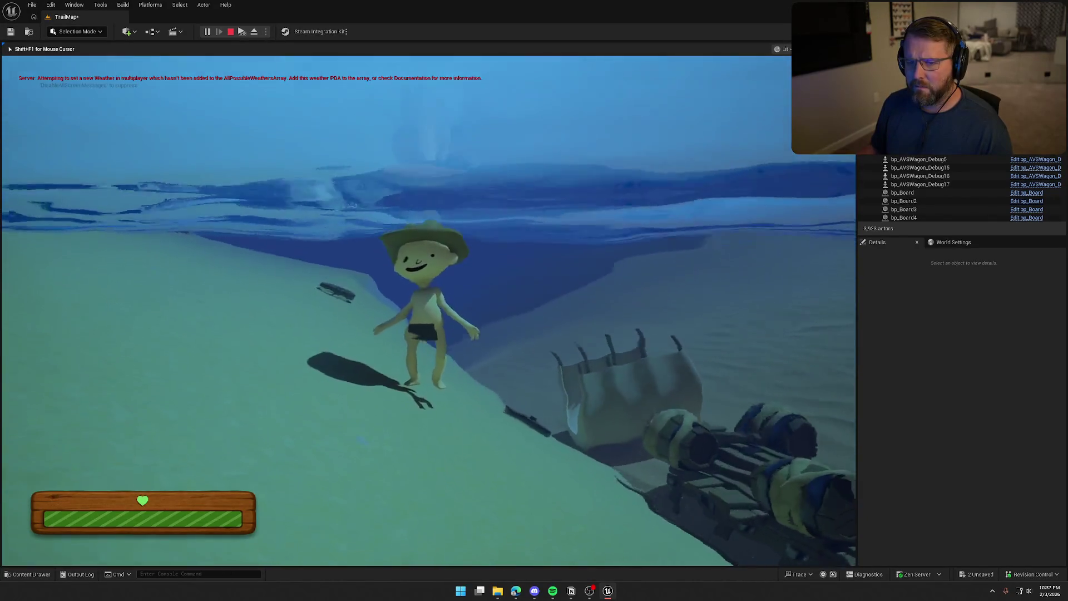
key("w")
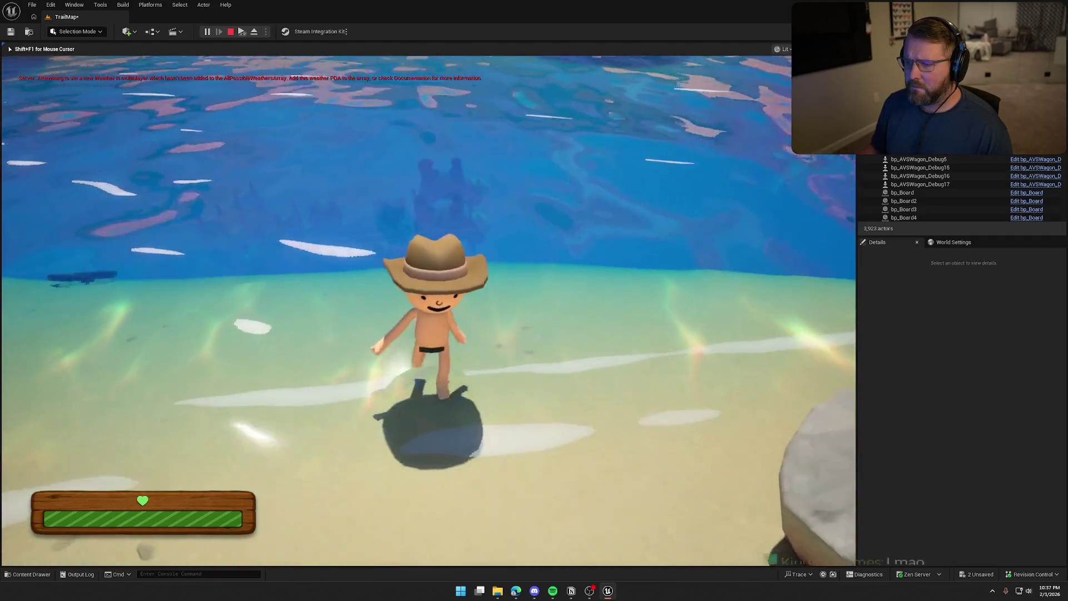
key("Escape")
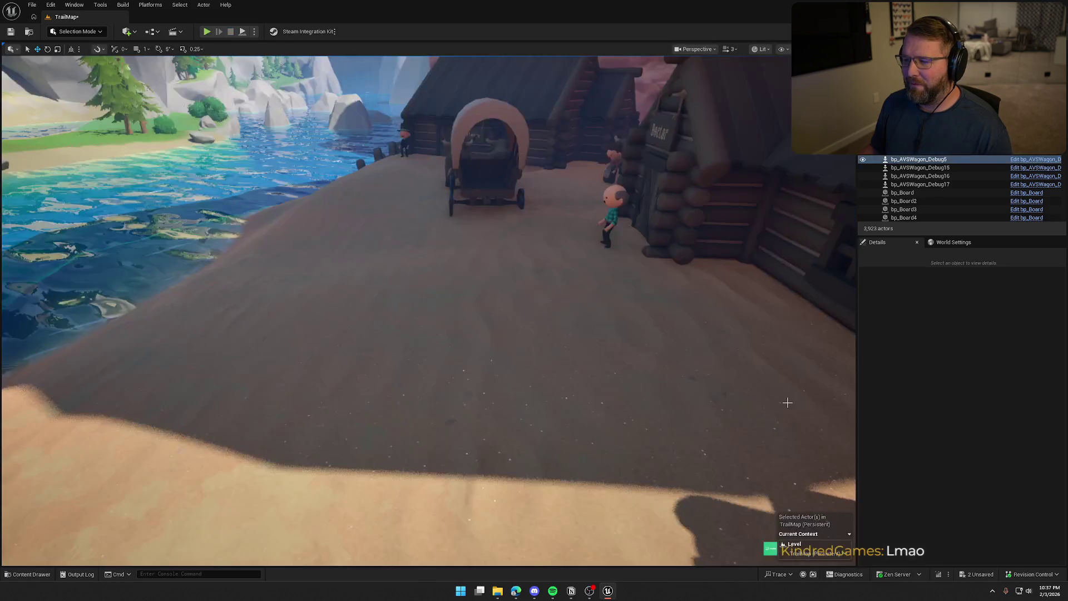
Fly the view along the shore and over the lake to see the whole island.
left_click(918, 159)
key("a")
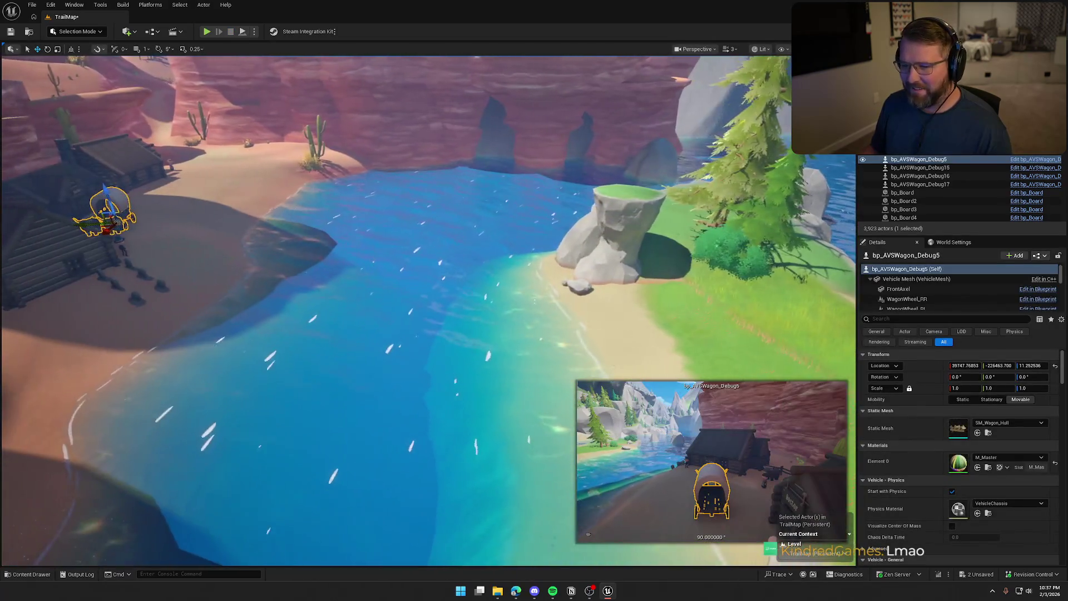
key("Escape")
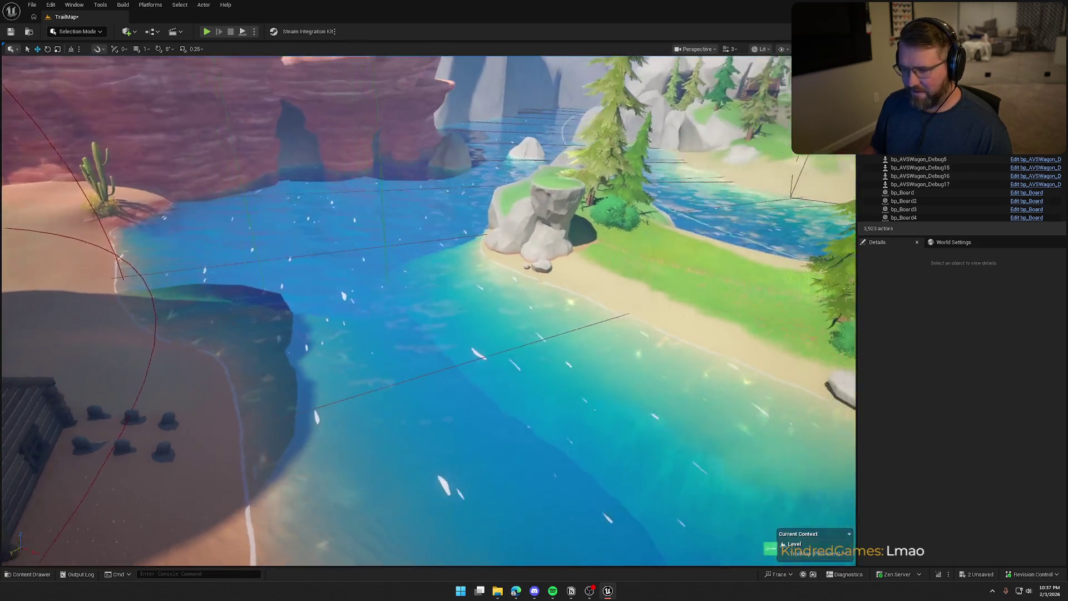
key("s")
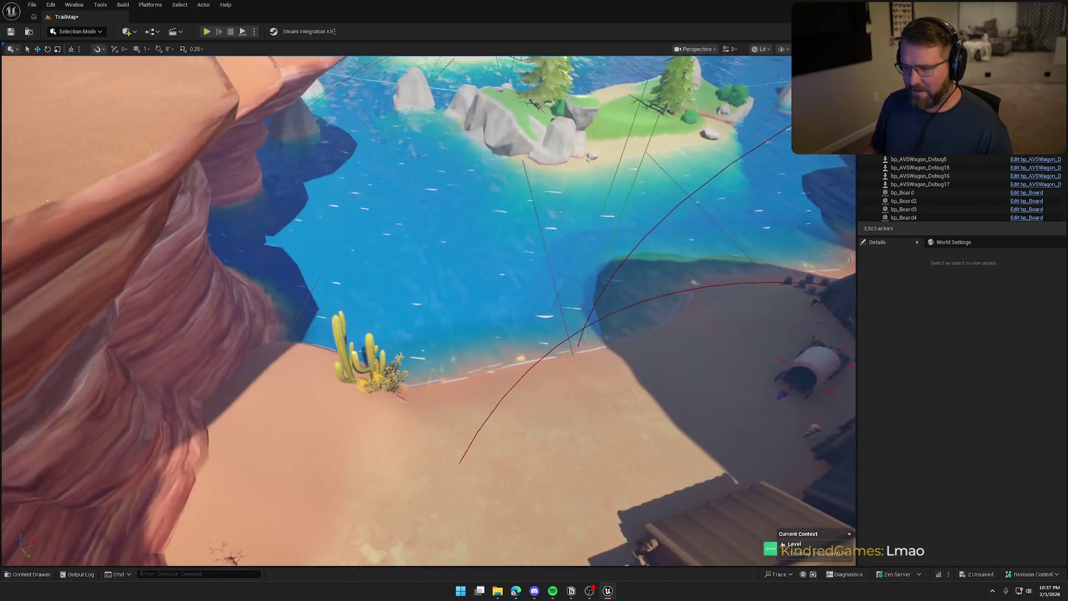
key("s")
Survey the canyon, wagon, lake shoreline and cabin, then start a play test.
key("d")
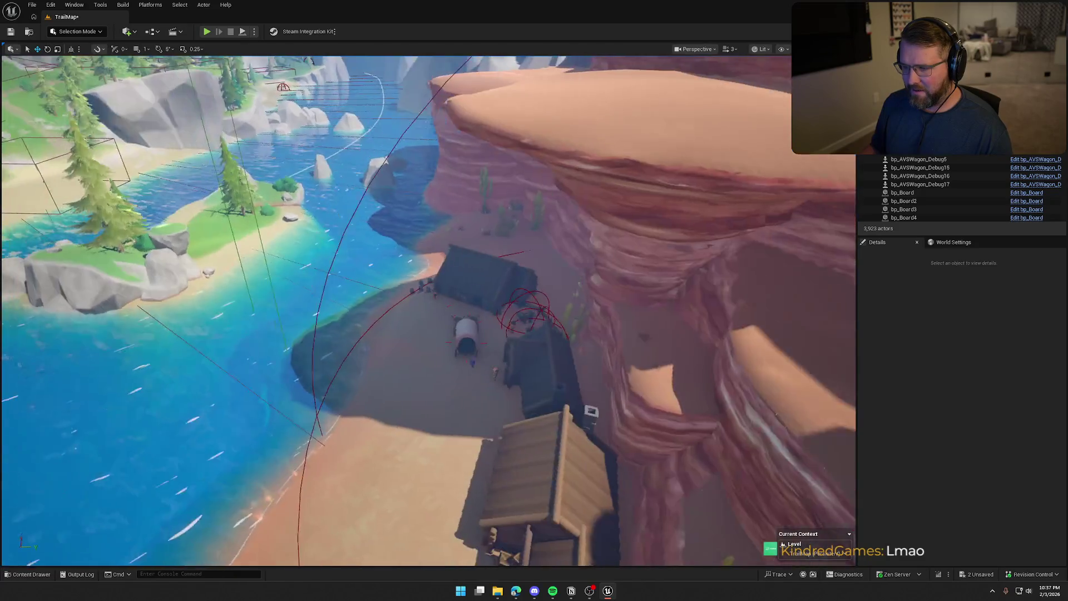
key("w")
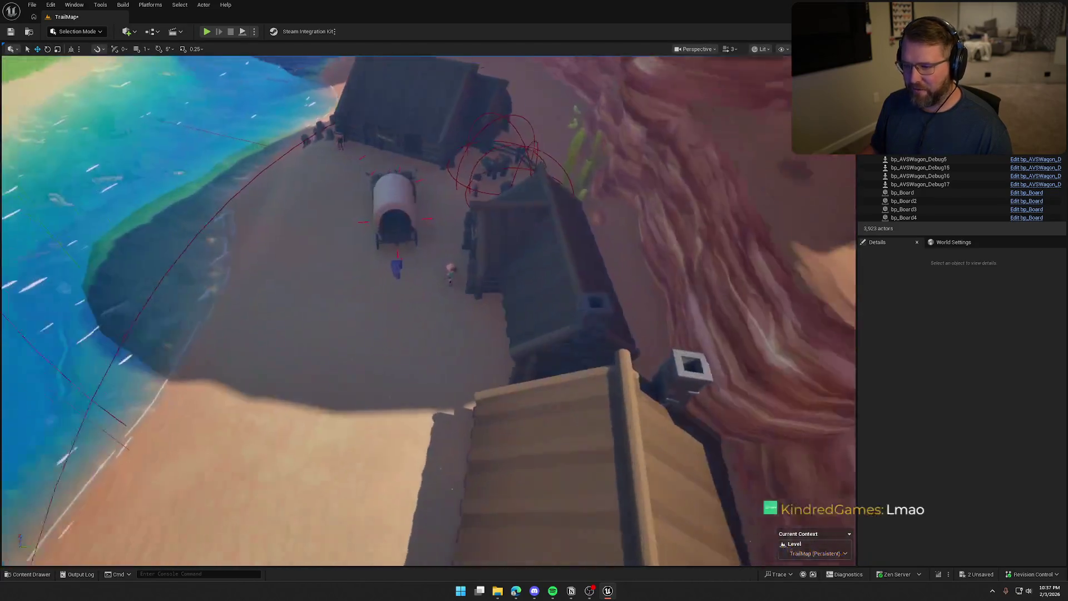
key("a")
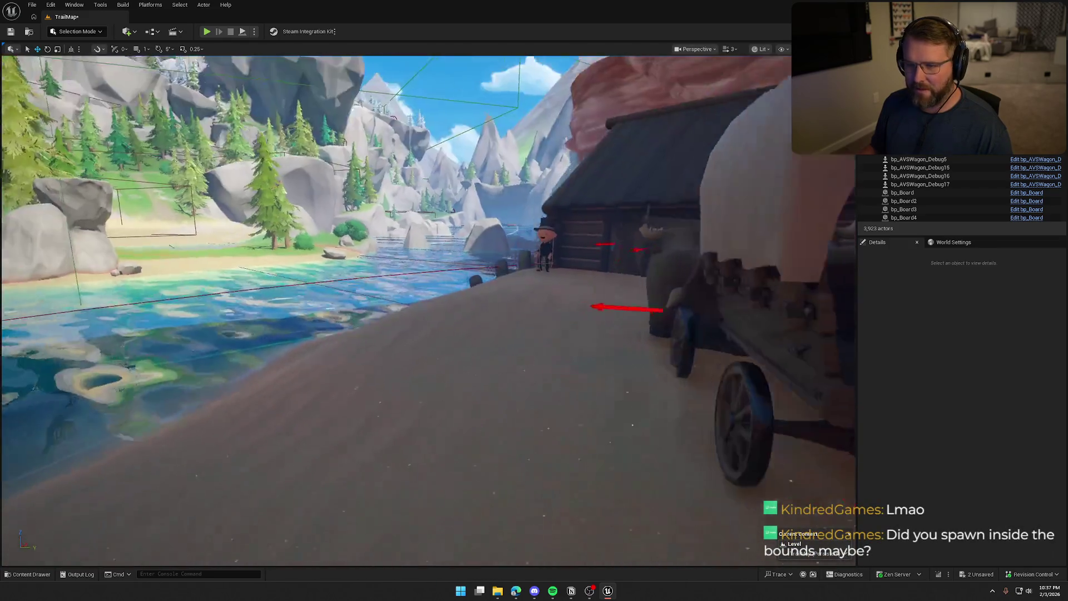
key("a")
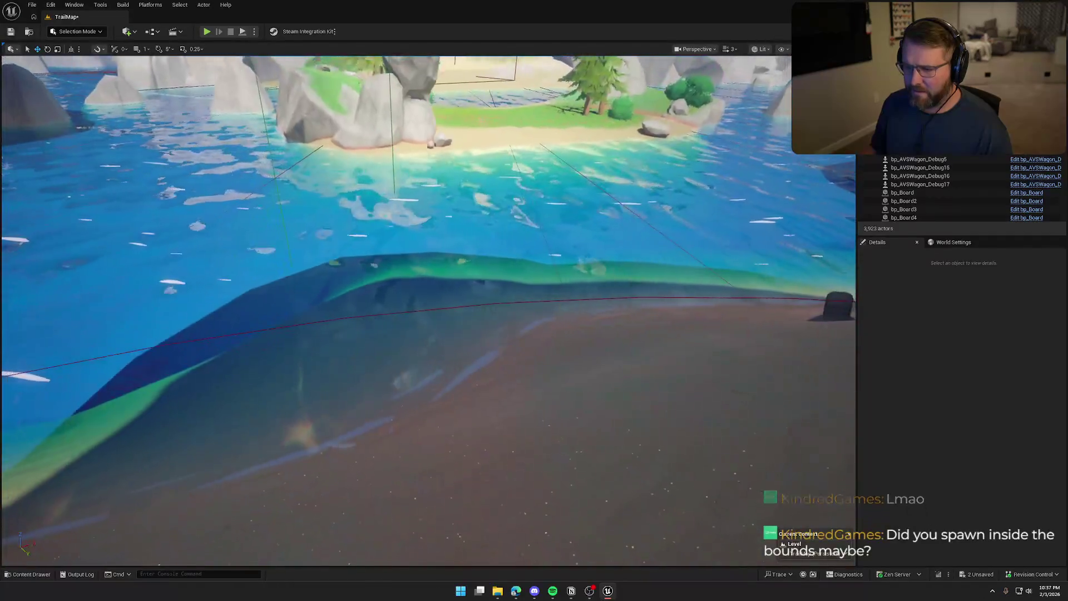
key("d")
key("s")
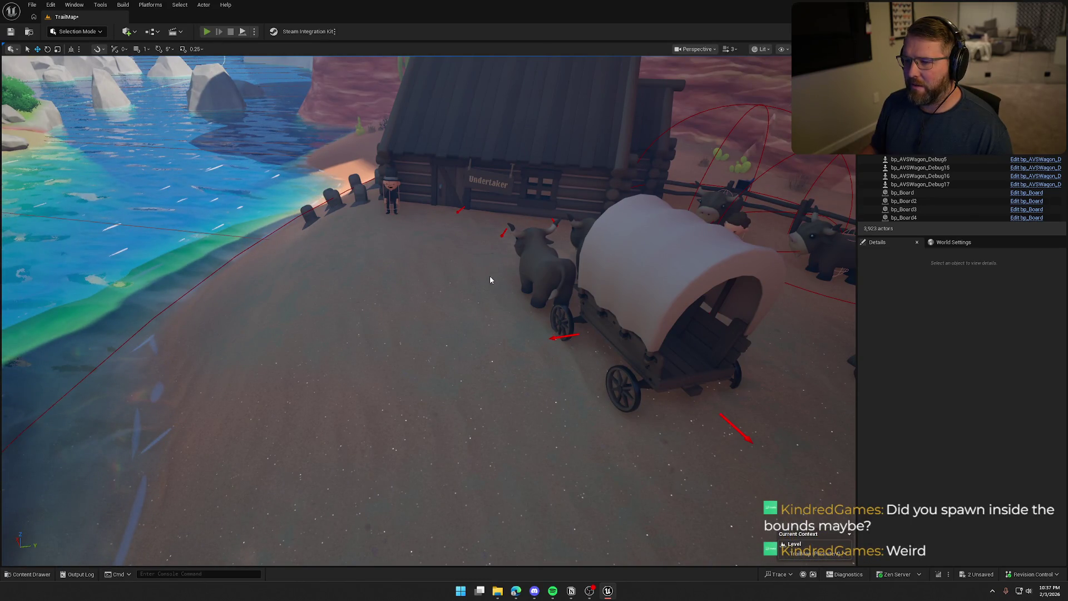
key("alt+p")
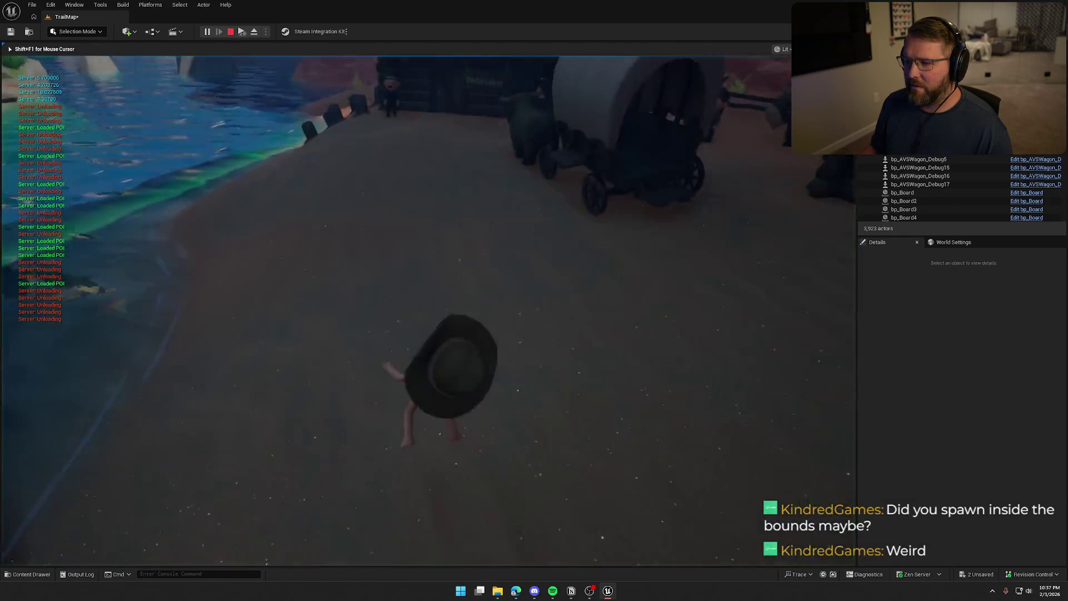
Drive the ox wagon past the store, toward the two log cabins and along the river.
key("w")
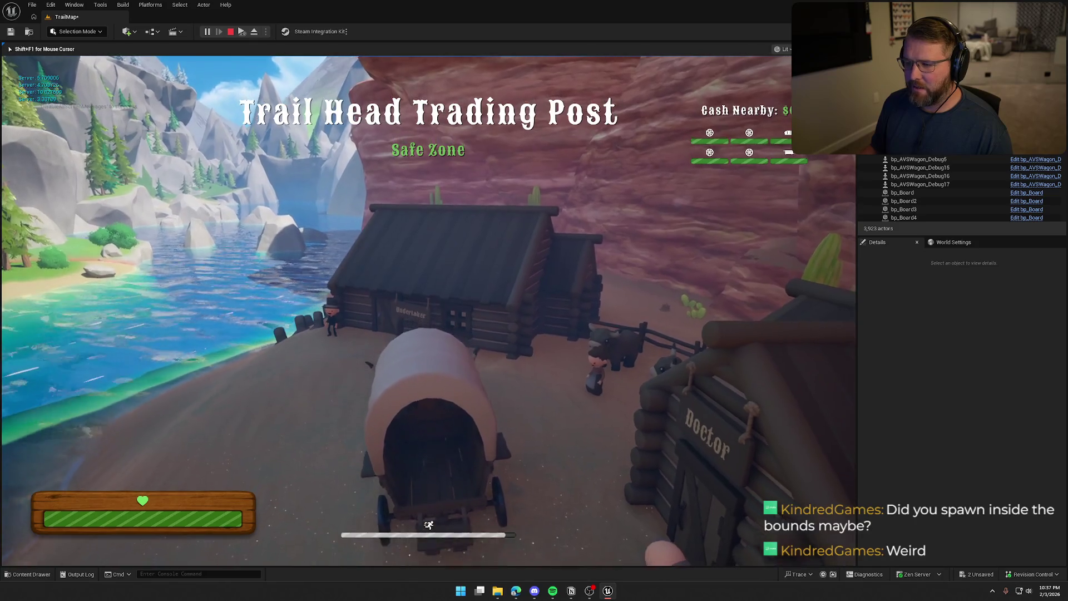
key("w")
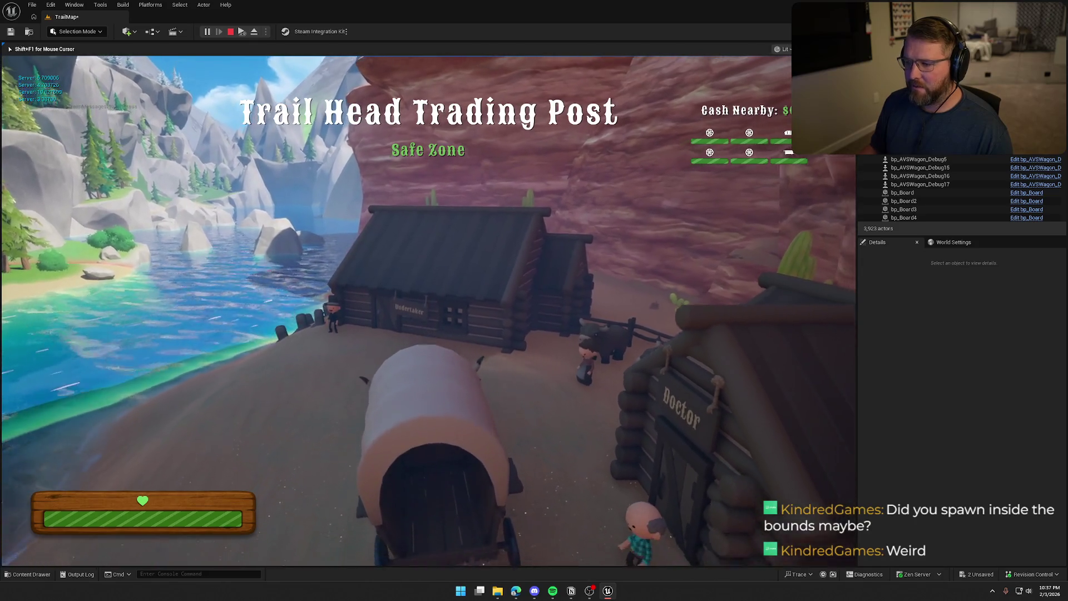
key("d")
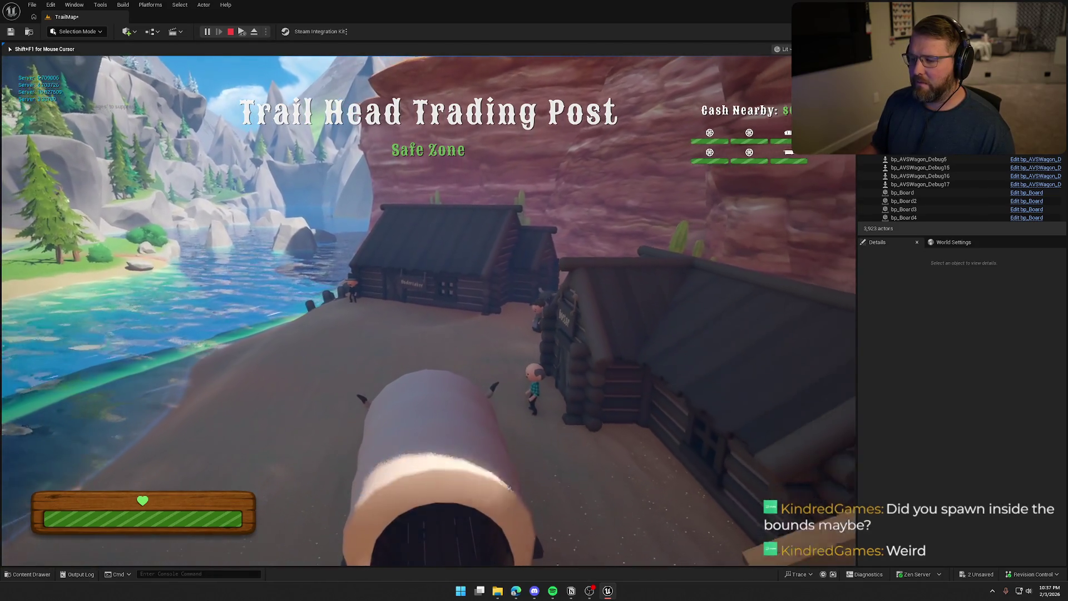
key("a")
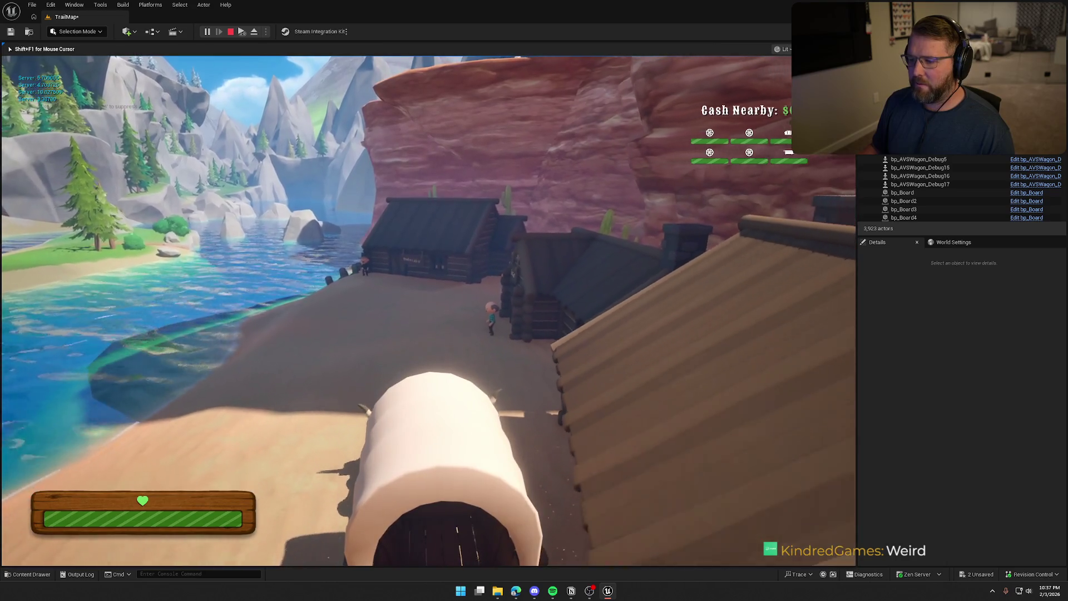
key("w")
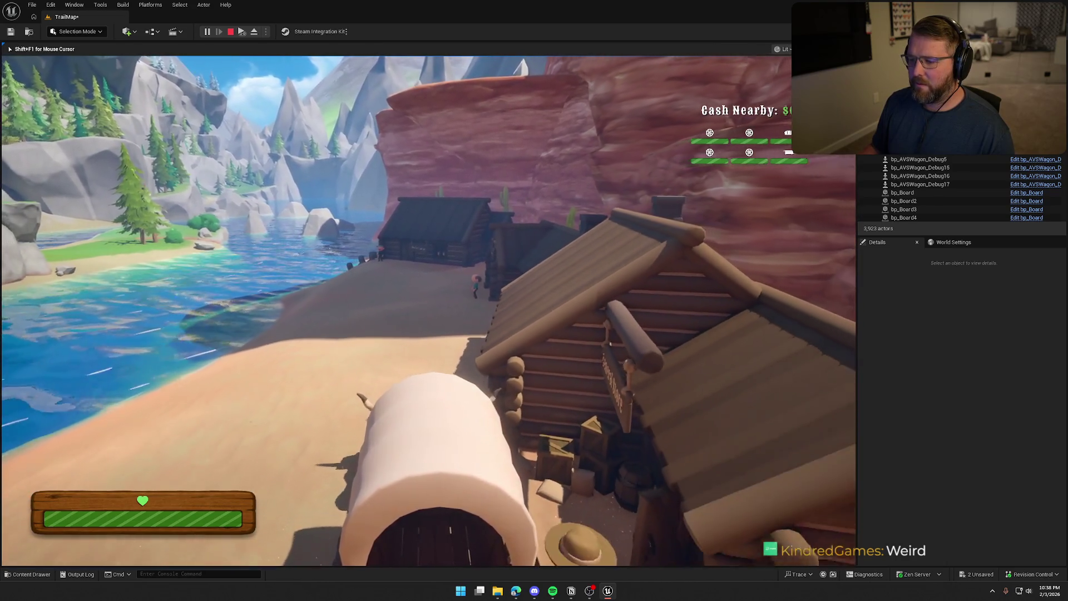
key("a")
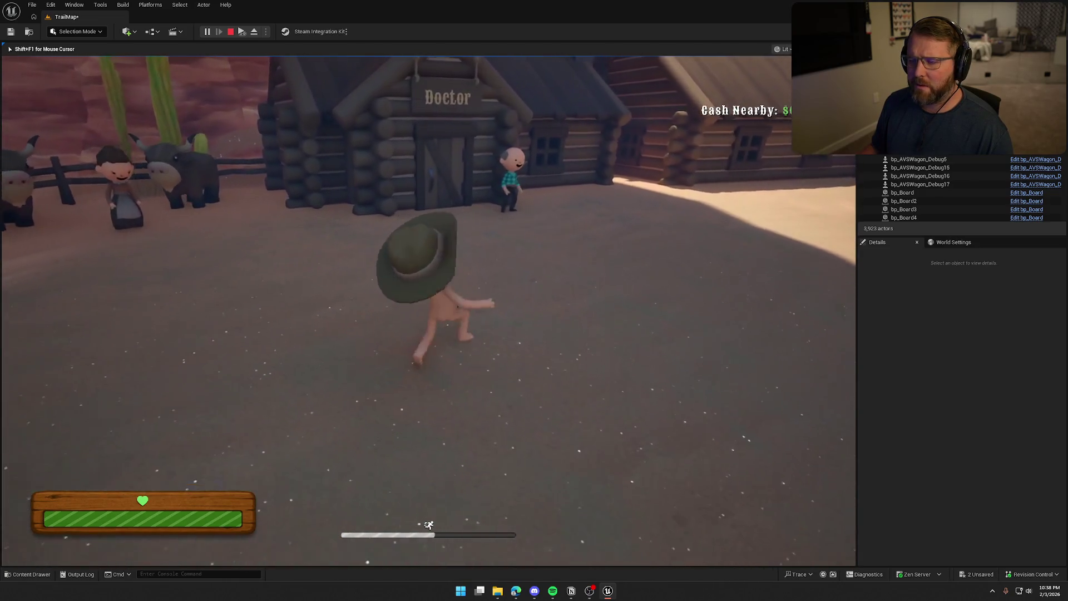
key("Escape")
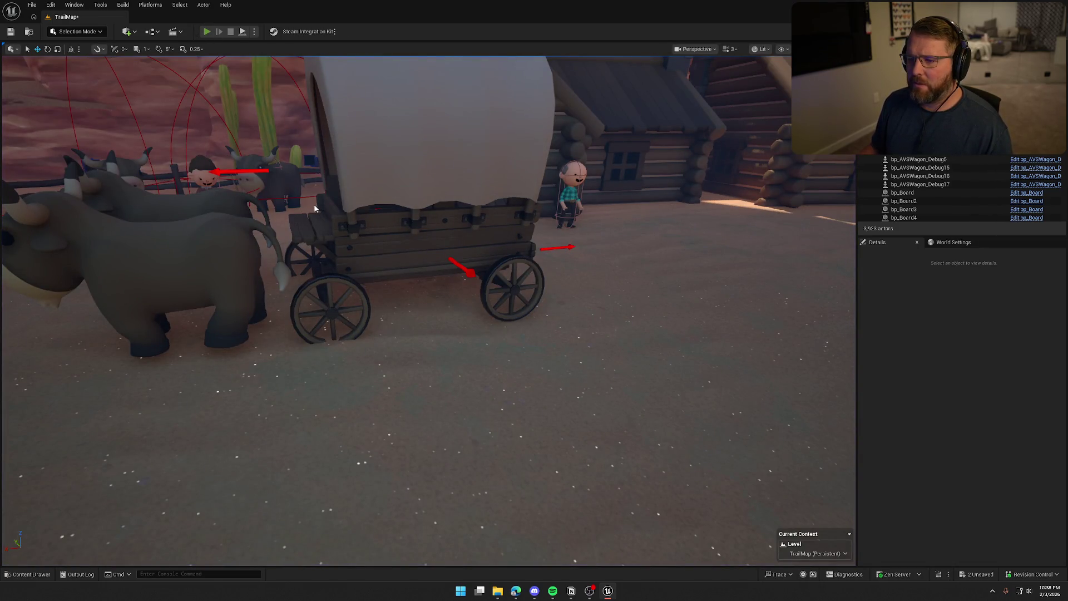
Run another play test, then move the debug wagon to a new spot by the water.
left_click(207, 32)
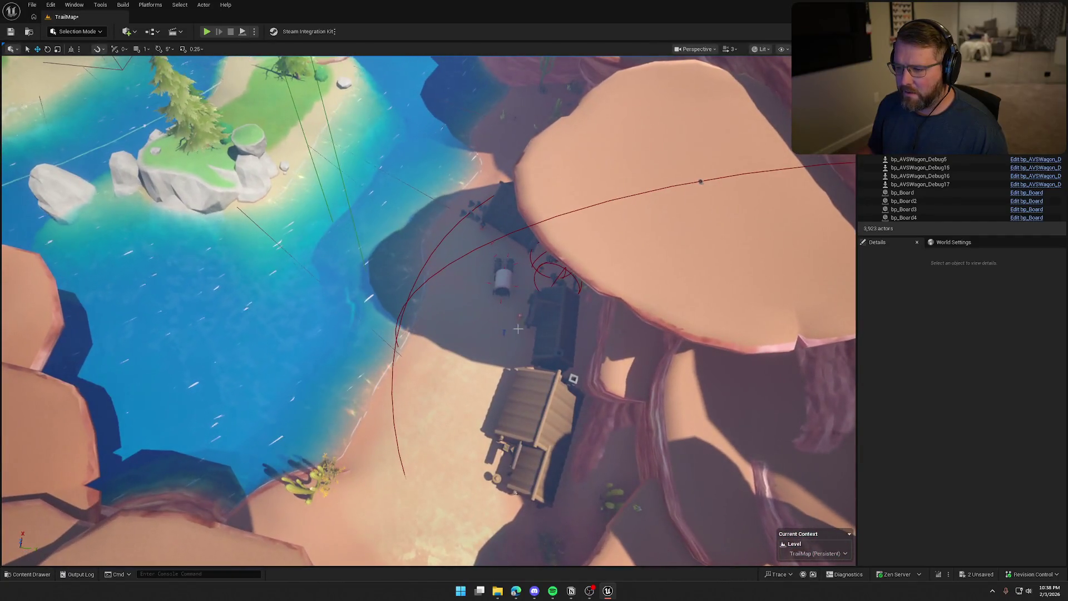
left_click(503, 276)
mouse_move(501, 288)
left_mouse_down()
mouse_move(515, 332)
mouse_move(519, 317)
mouse_move(483, 322)
left_mouse_up()
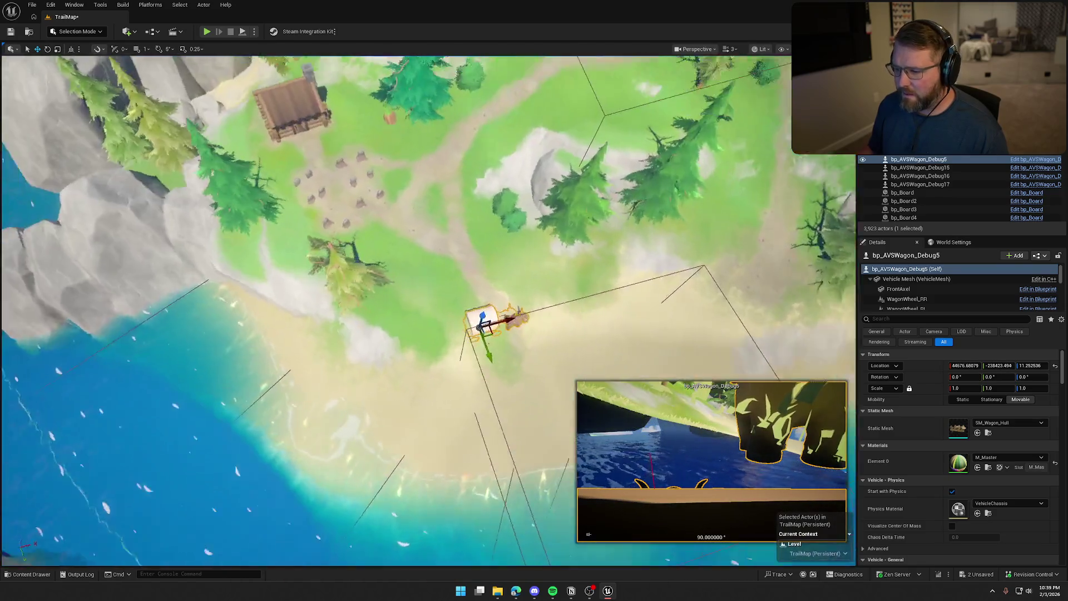
key("f")
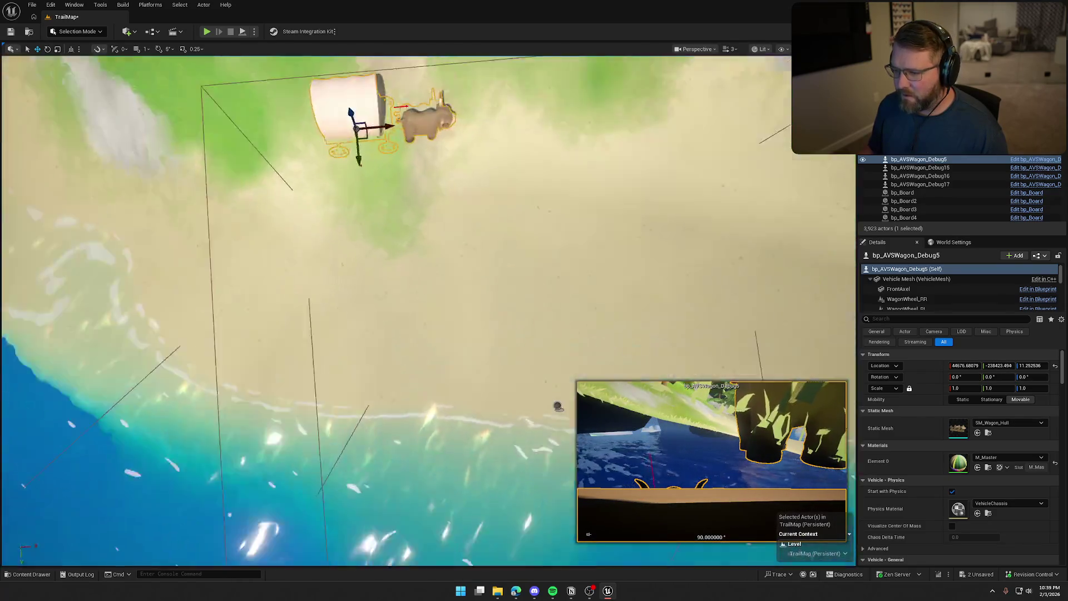
Snap the wagon to the ground, rotate it about -91° on Z, and start playtesting.
key("End")
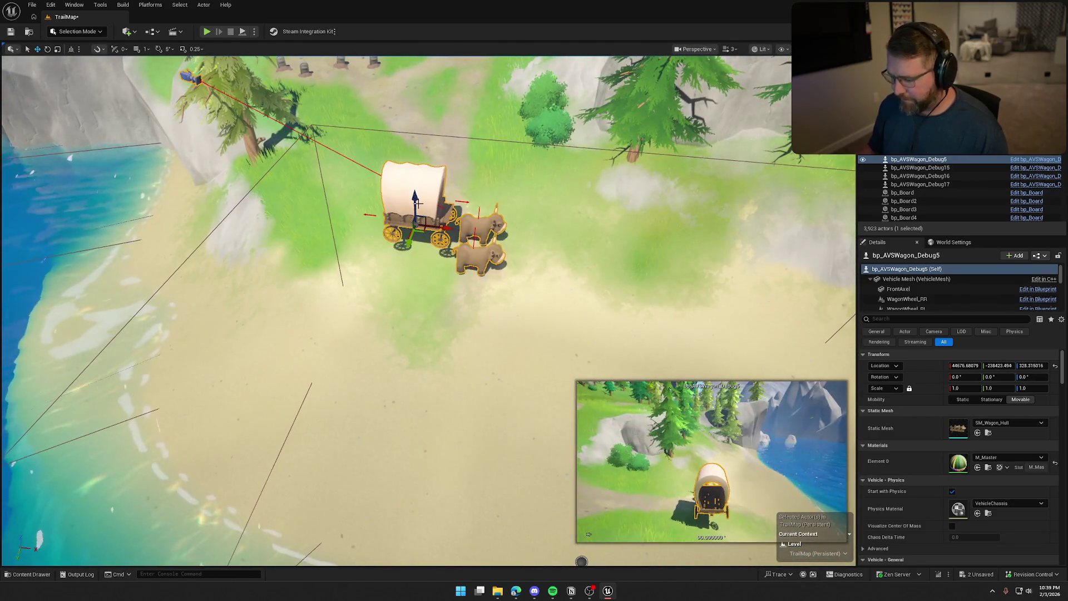
key("e")
left_click_drag(432, 267, 434, 266)
key("f")
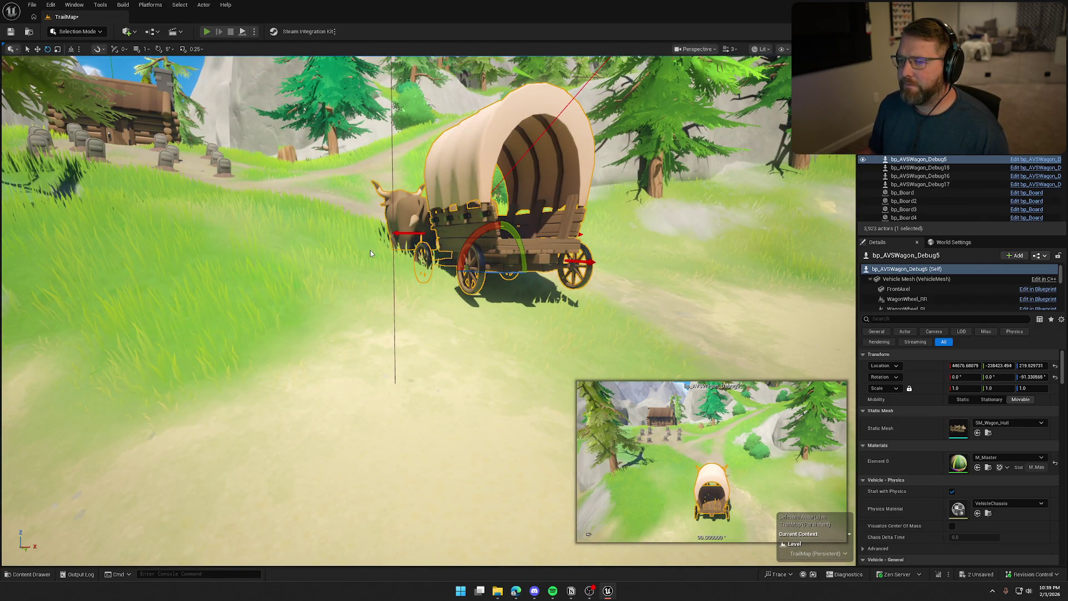
key("alt+p")
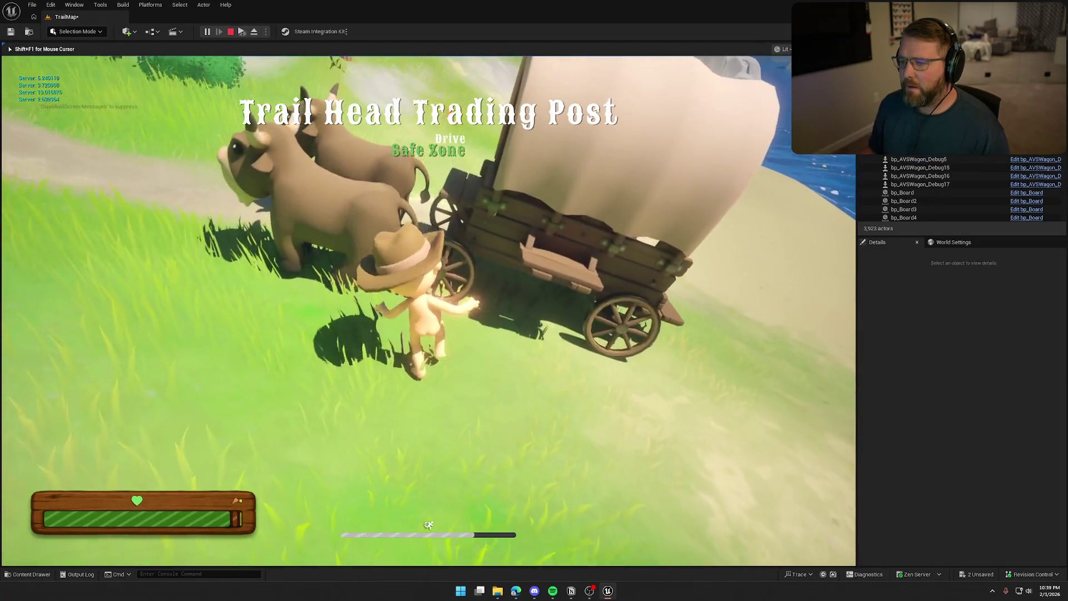
Board and drive the ox wagon, pick up loose boards, then board the cart again.
key("e")
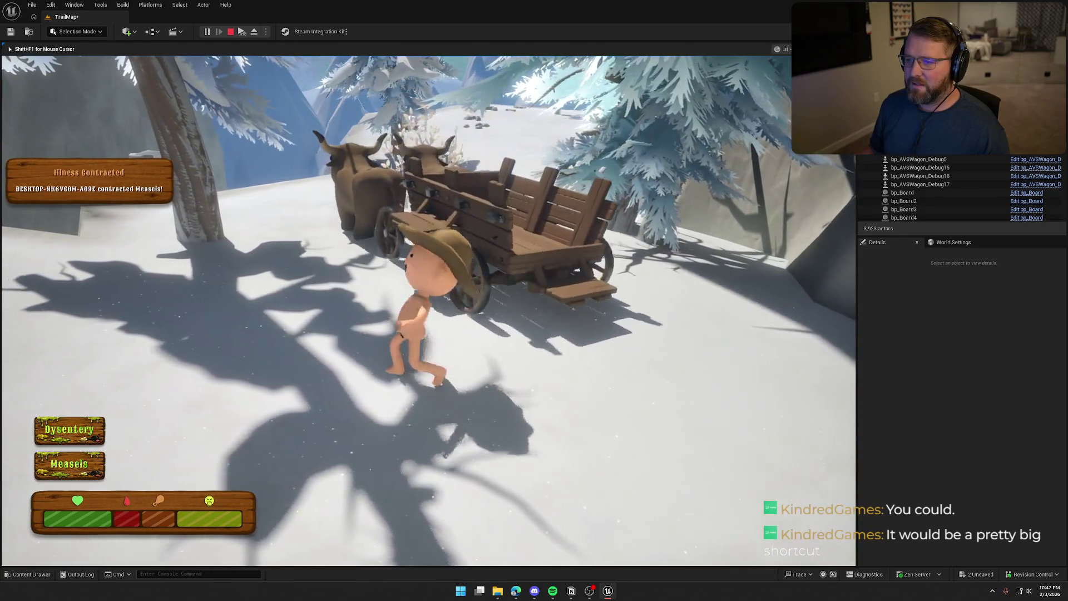
key("e")
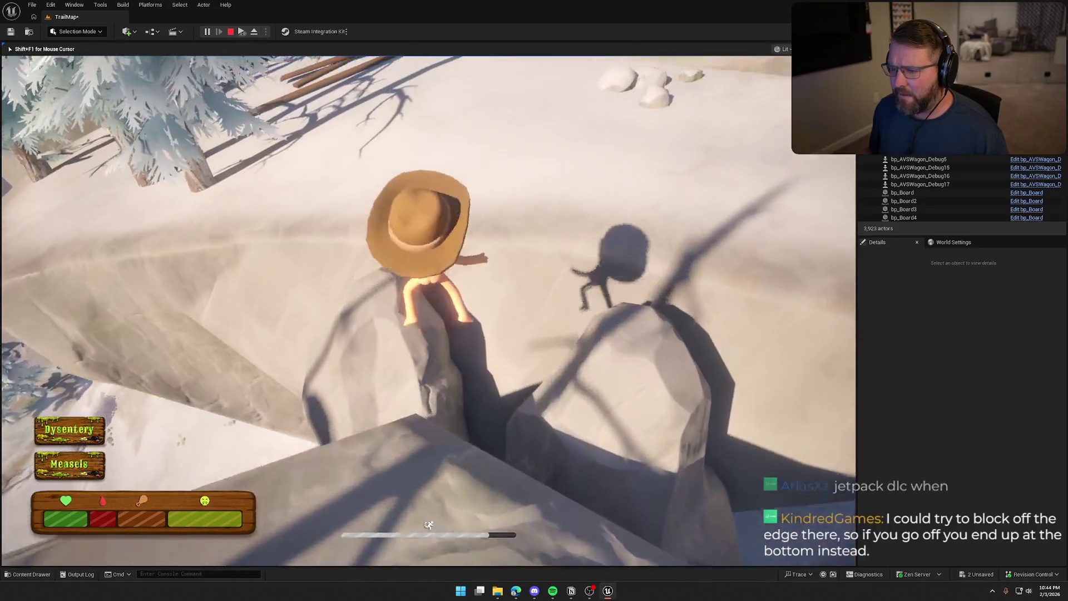
key("w")
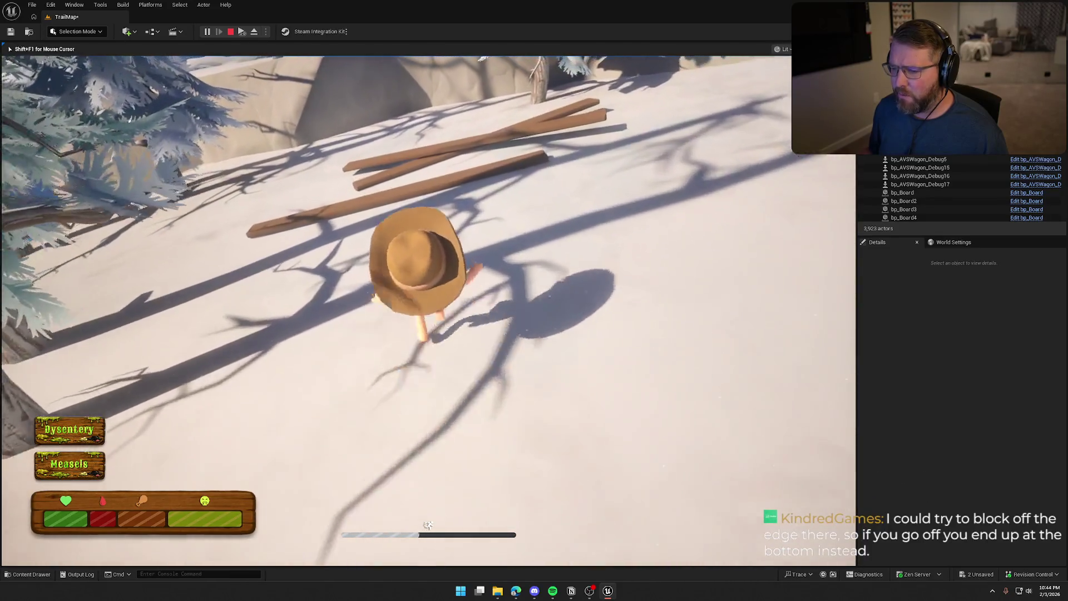
key("e")
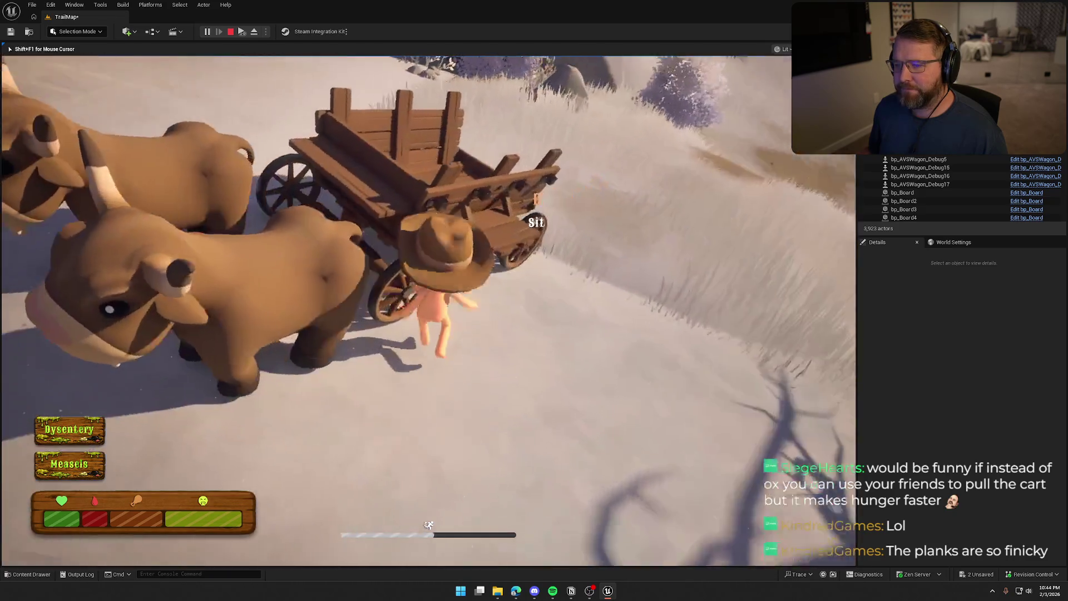
key("e")
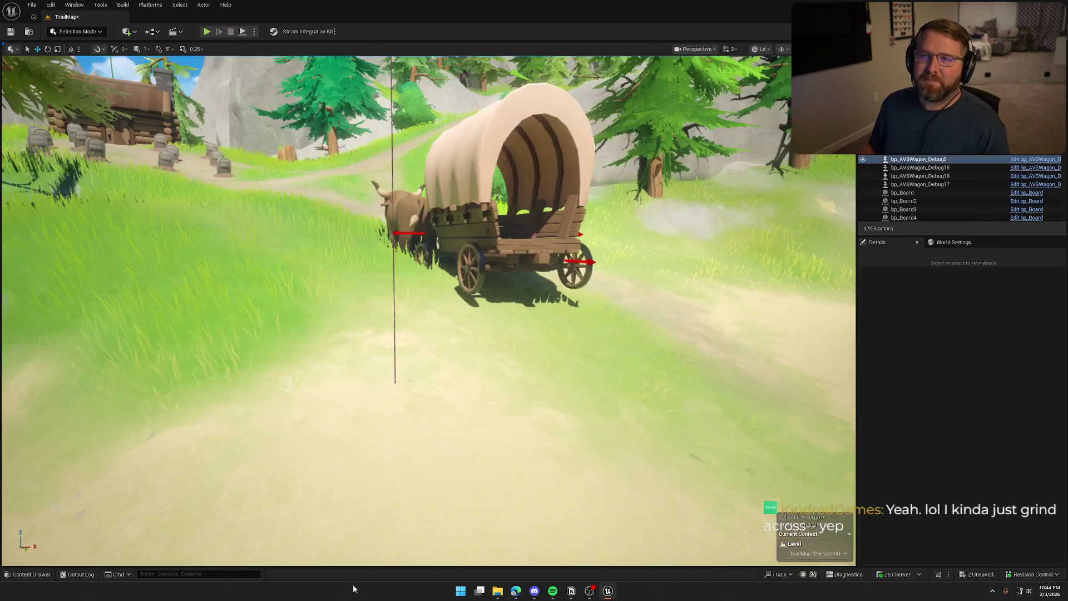
Stop the playtest, focus on the rocks, and delete the old debug wagon.
key("Escape")
key("f")
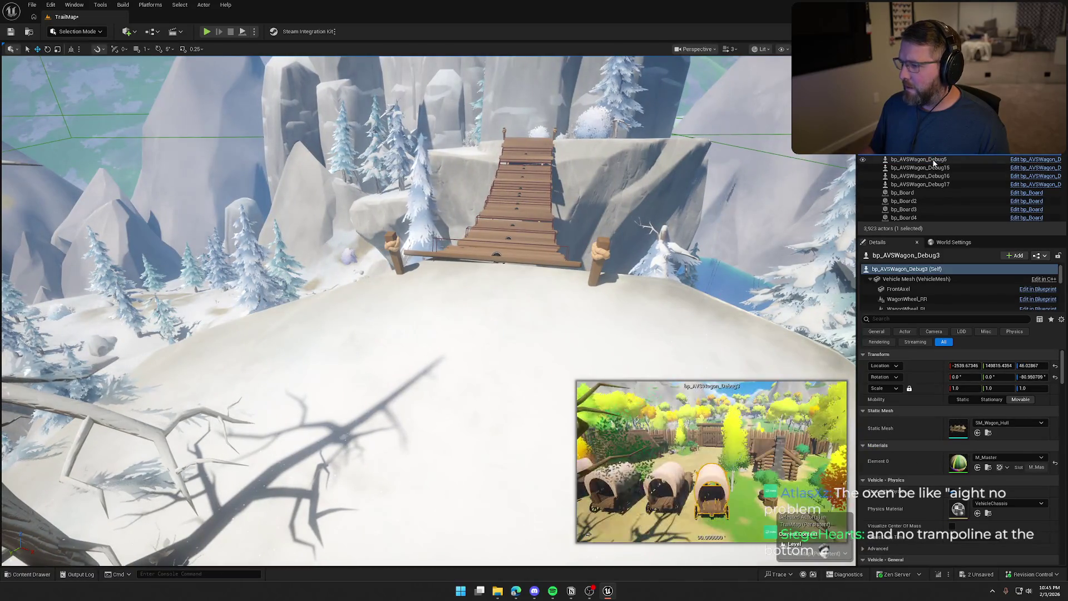
key("Delete")
Place a new bp_AVSWagon_Debug on the snowy hilltop and rotate it to about -119°.
key("ctrl+space")
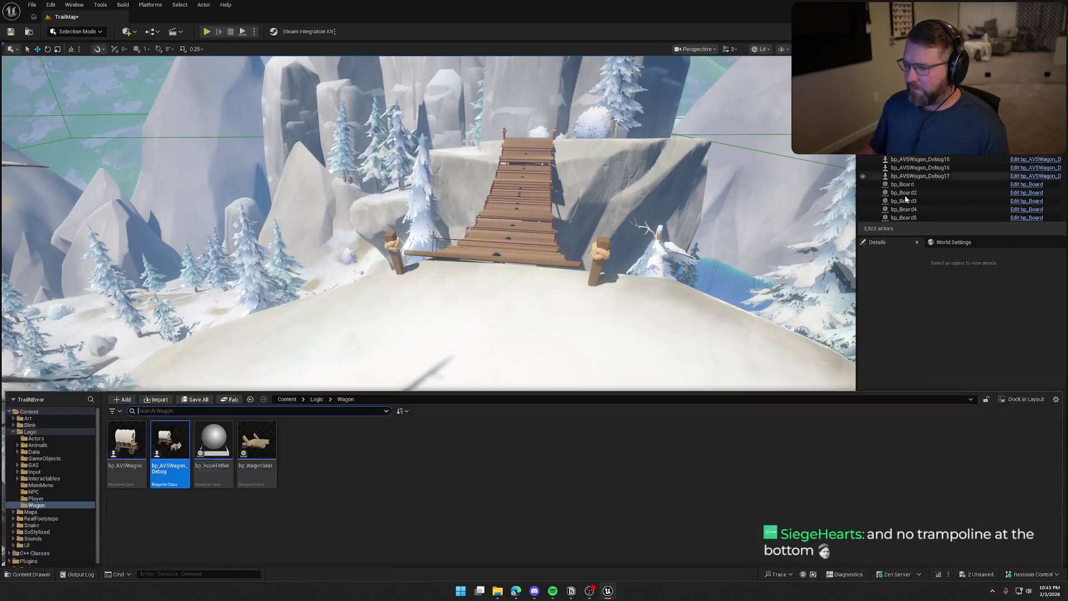
mouse_move(167, 441)
left_mouse_down()
mouse_move(502, 333)
mouse_move(452, 369)
left_mouse_up()
key("e")
mouse_move(484, 400)
left_mouse_down()
mouse_move(489, 384)
mouse_move(467, 391)
mouse_move(499, 363)
mouse_move(495, 334)
mouse_move(390, 279)
mouse_move(290, 114)
left_mouse_up()
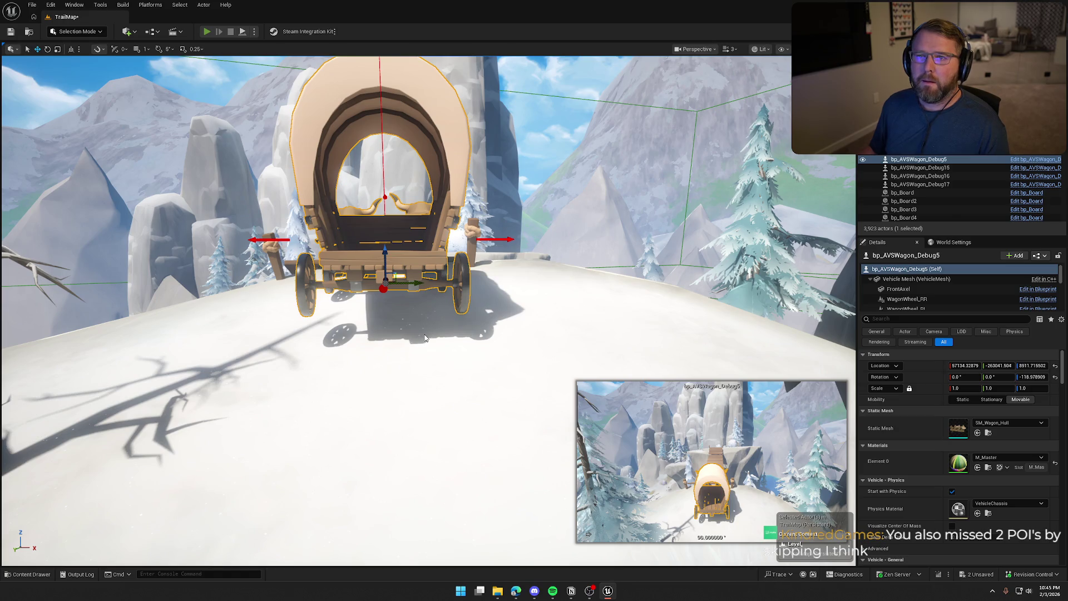
Start a play test and walk the character into the ox wagon's driver seat.
key("alt+p")
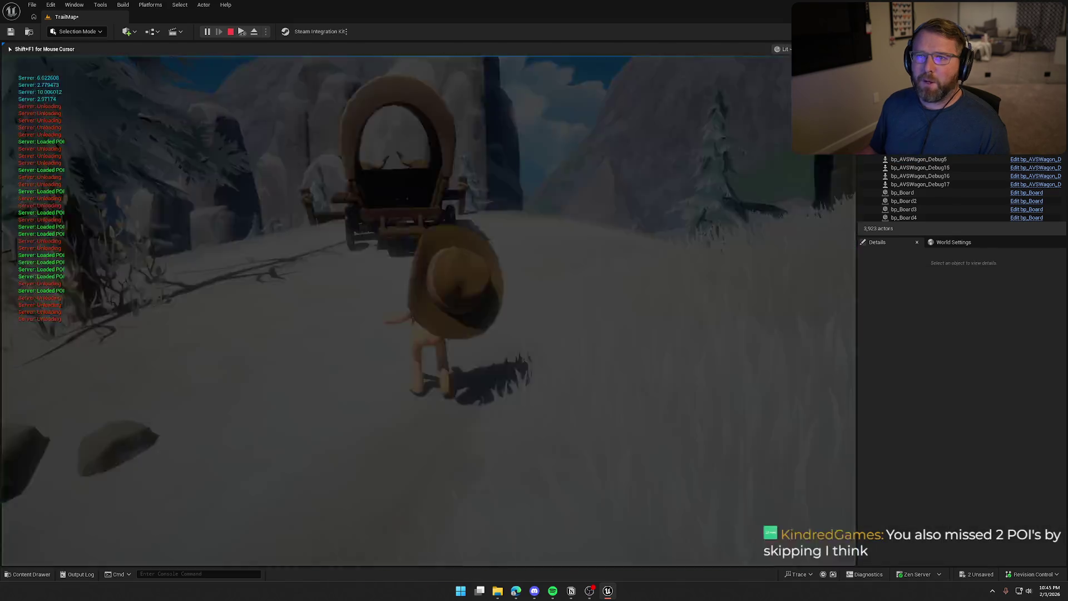
key("w")
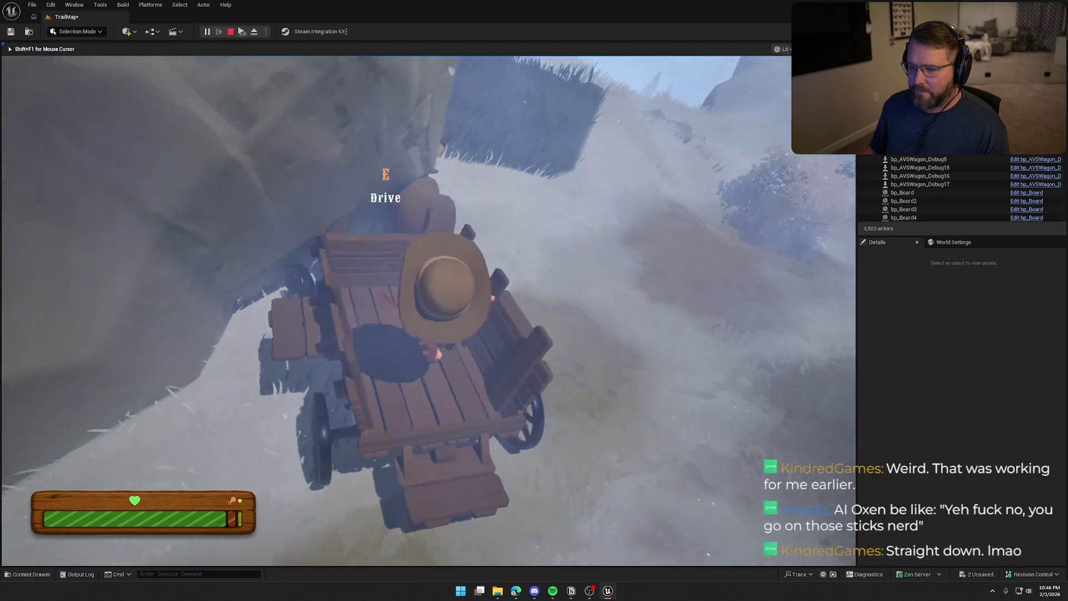
key("e")
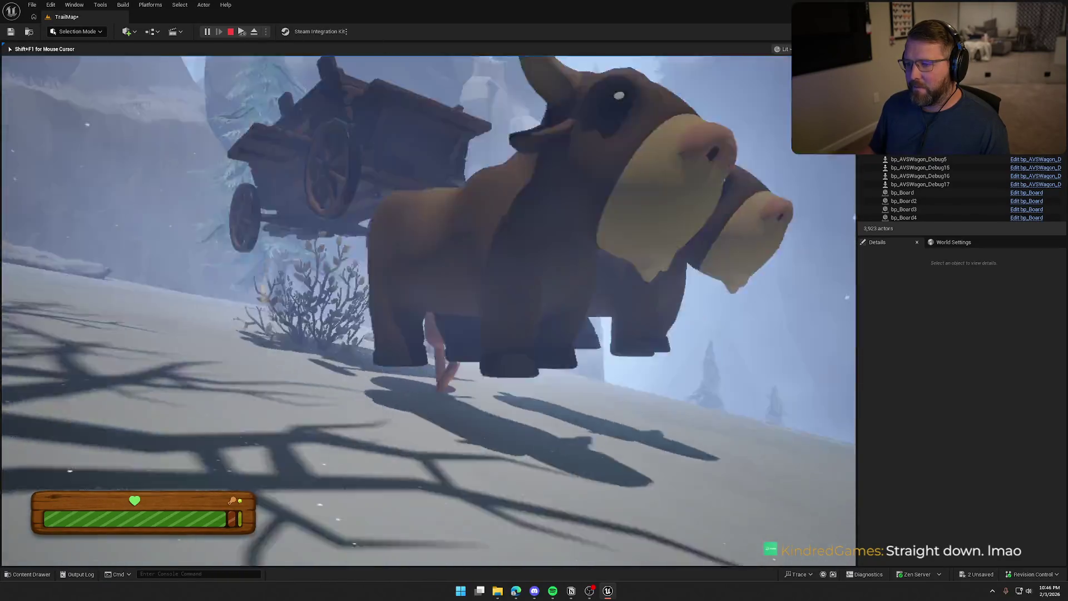
Dismount near the cliff edge, then reboard the ox wagon and drive it down the trail.
key("shift")
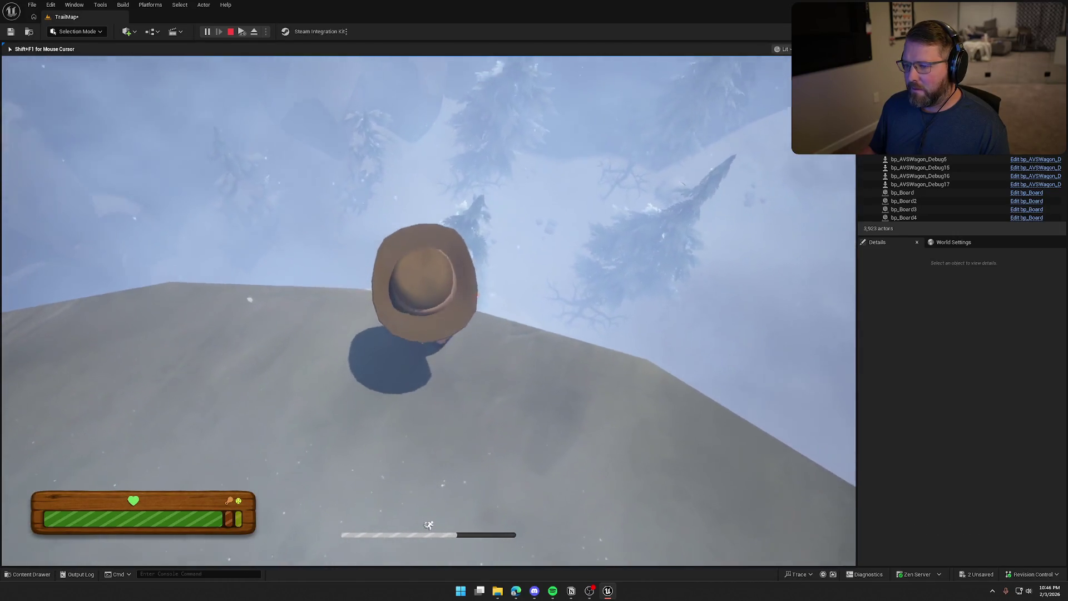
key("w")
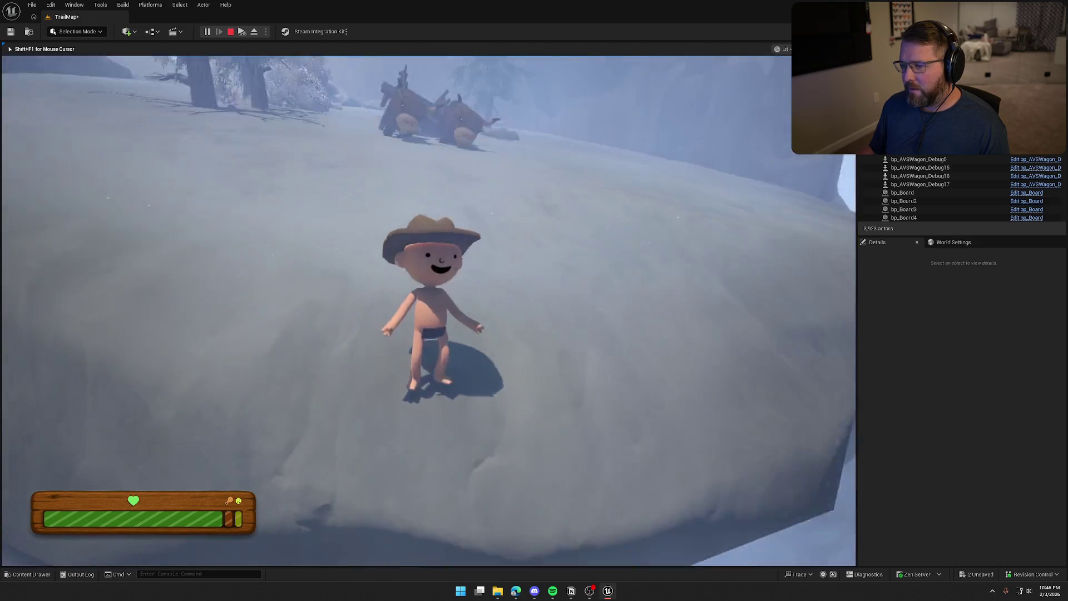
key("w")
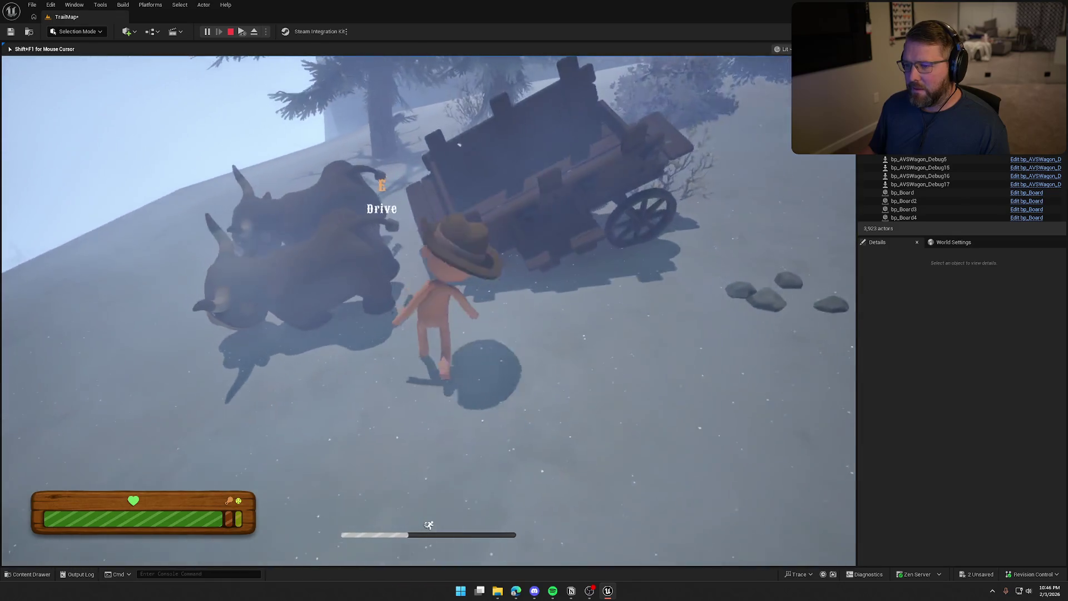
key("e")
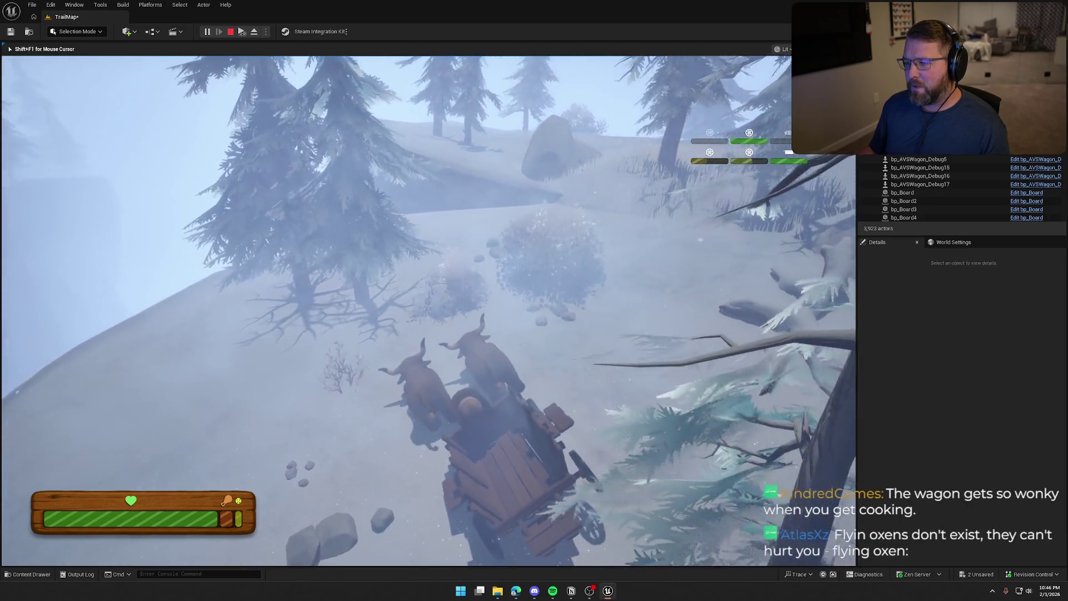
key("w")
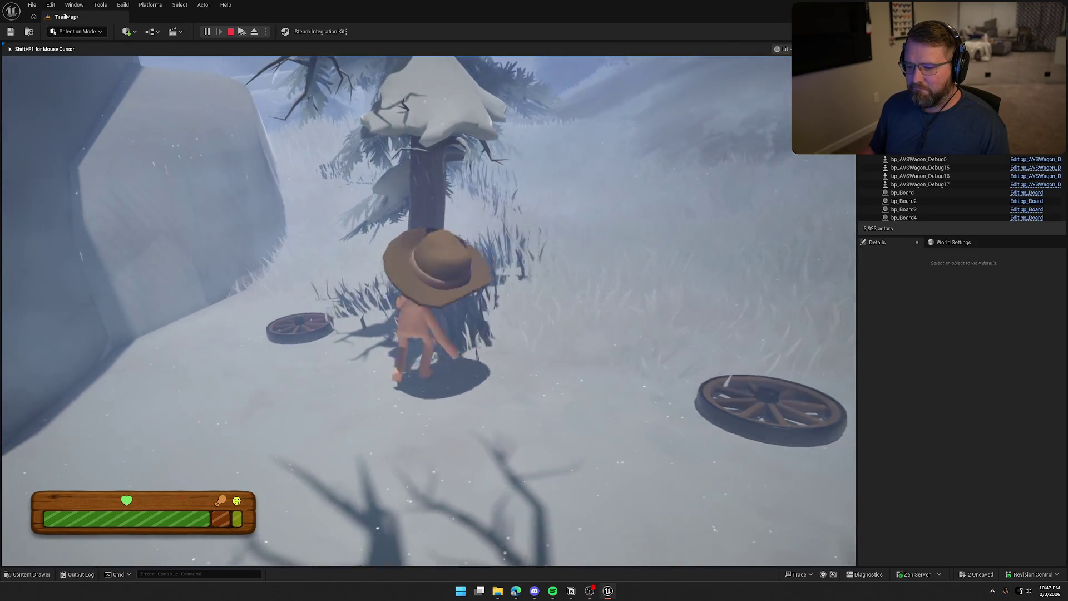
Pick up the loose wagon wheel in the running game.
key("e")
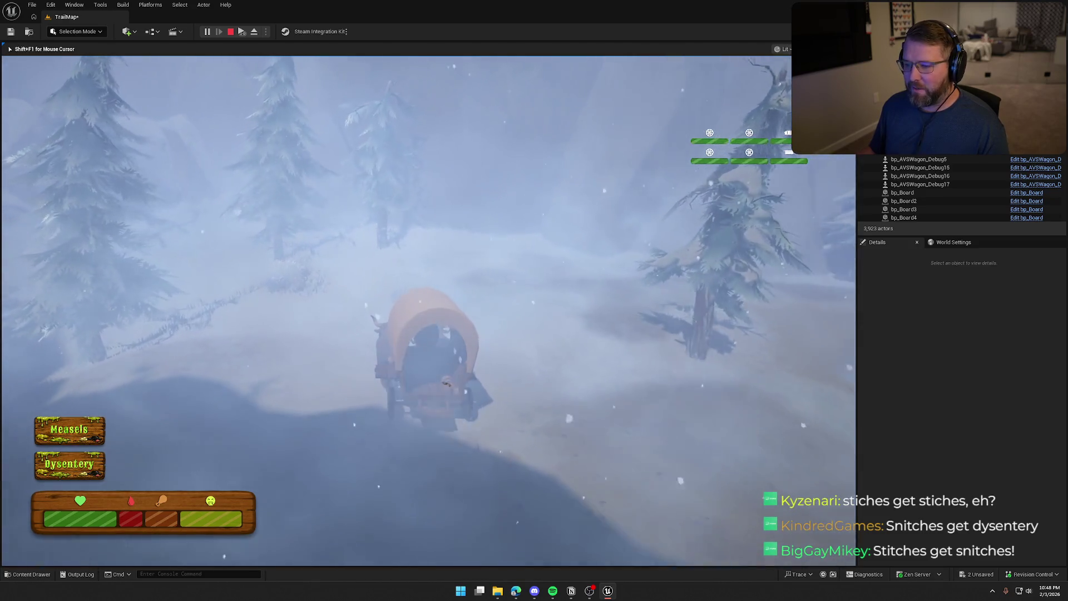
Get down from the wagon and run past the oxen through the snowy corridor.
key("e")
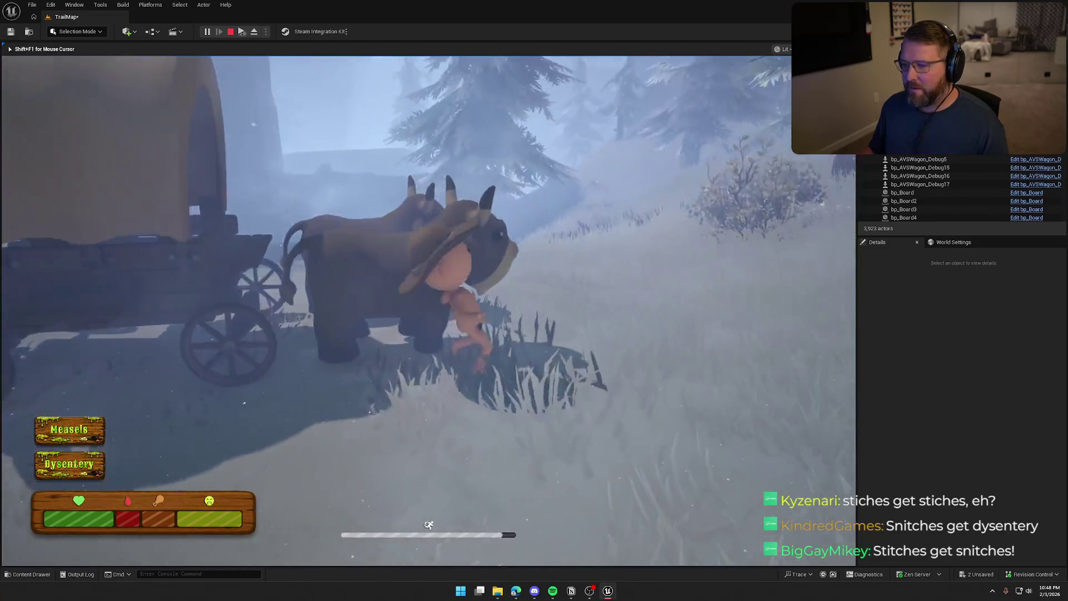
key("shift+w")
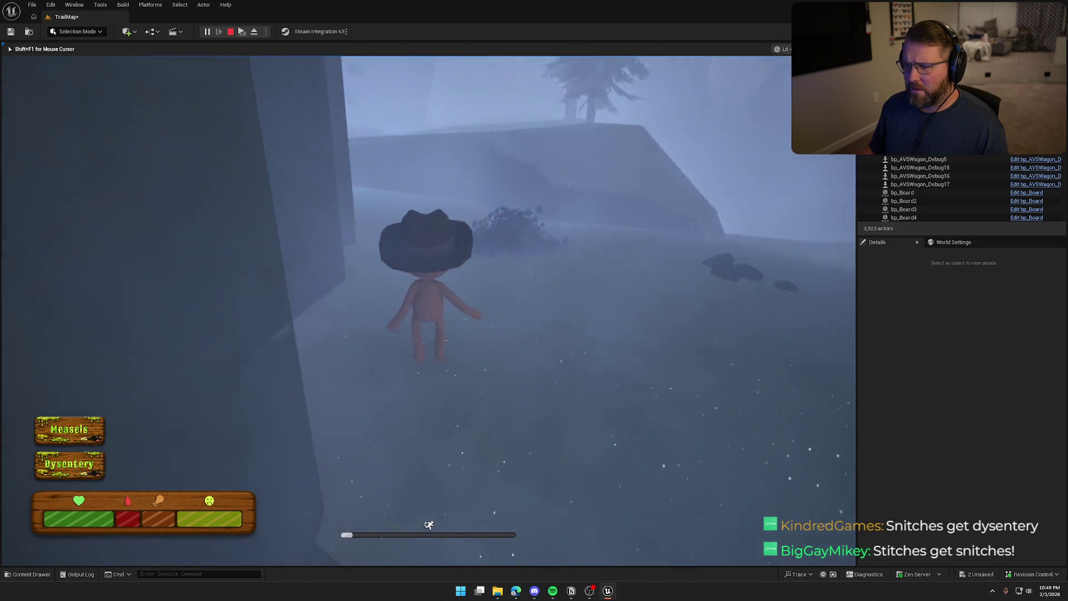
key("w")
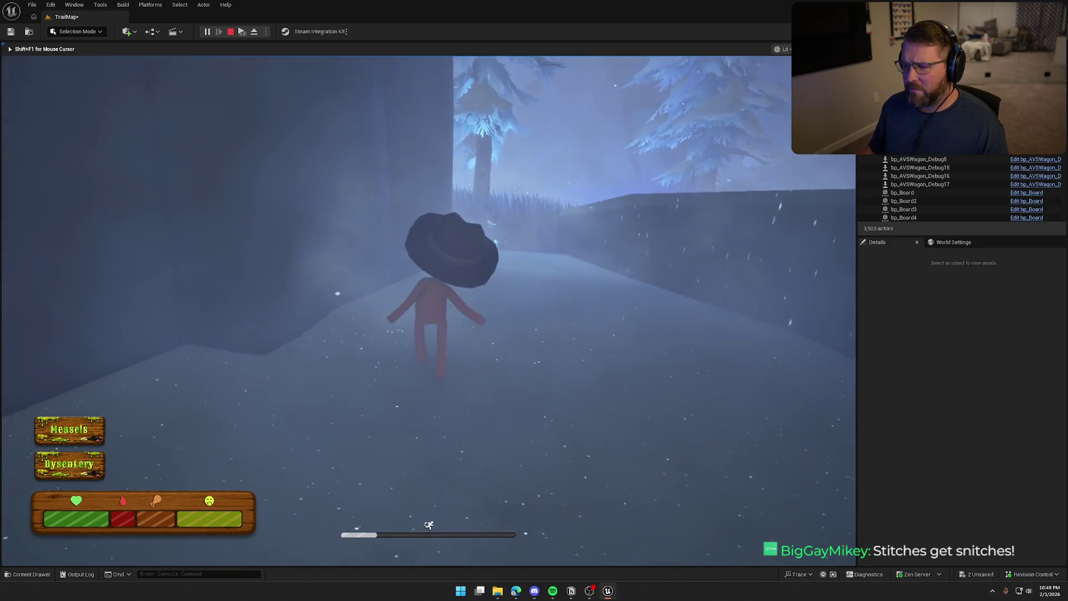
key("w")
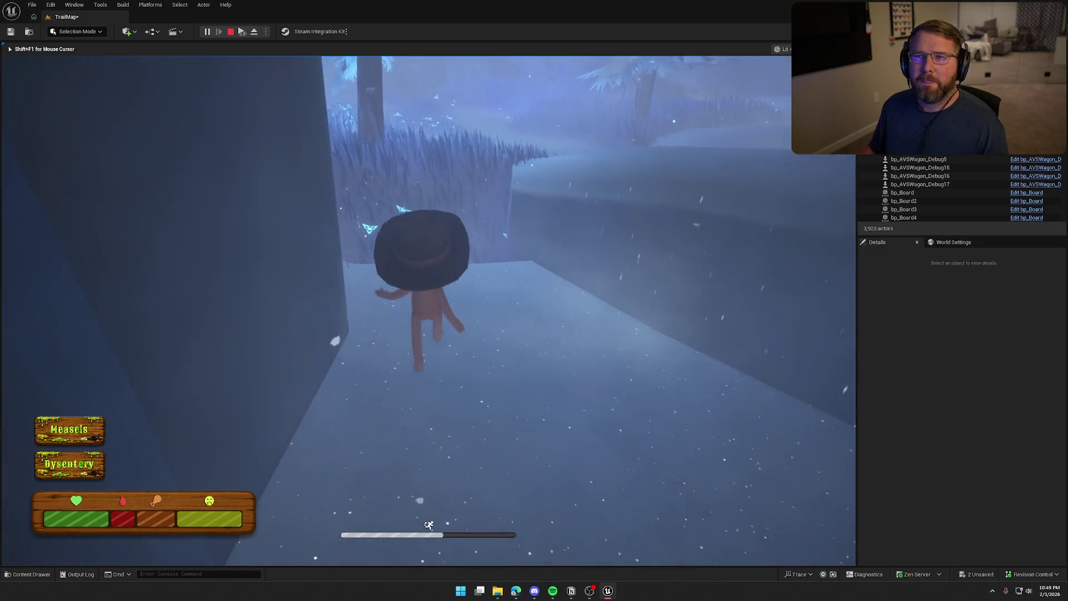
key("w")
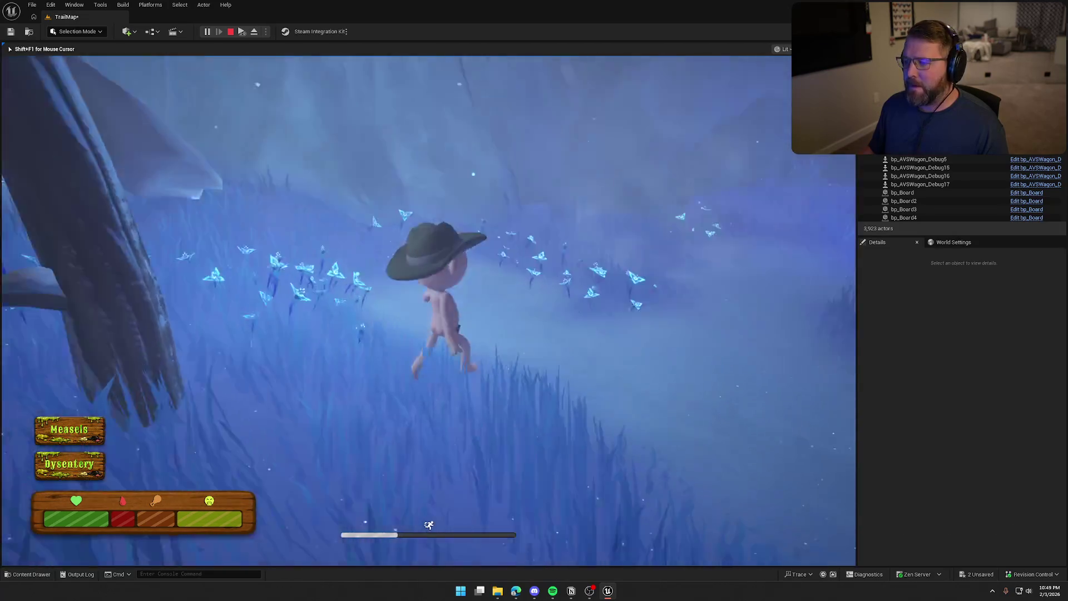
Cross the grassy field, head uphill into the fog, and board the wagon again.
key("w")
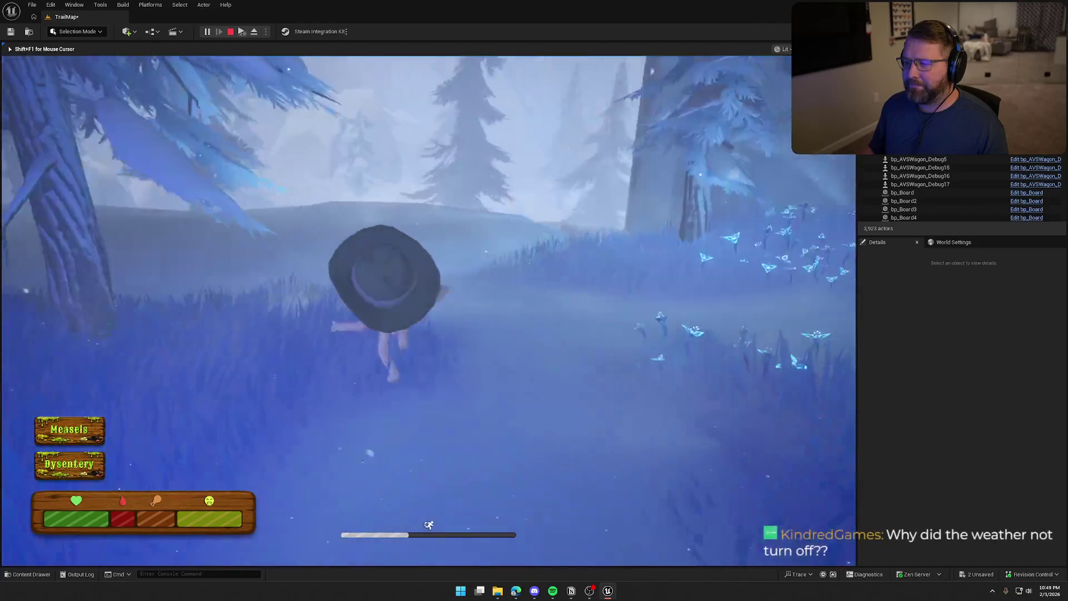
key("w")
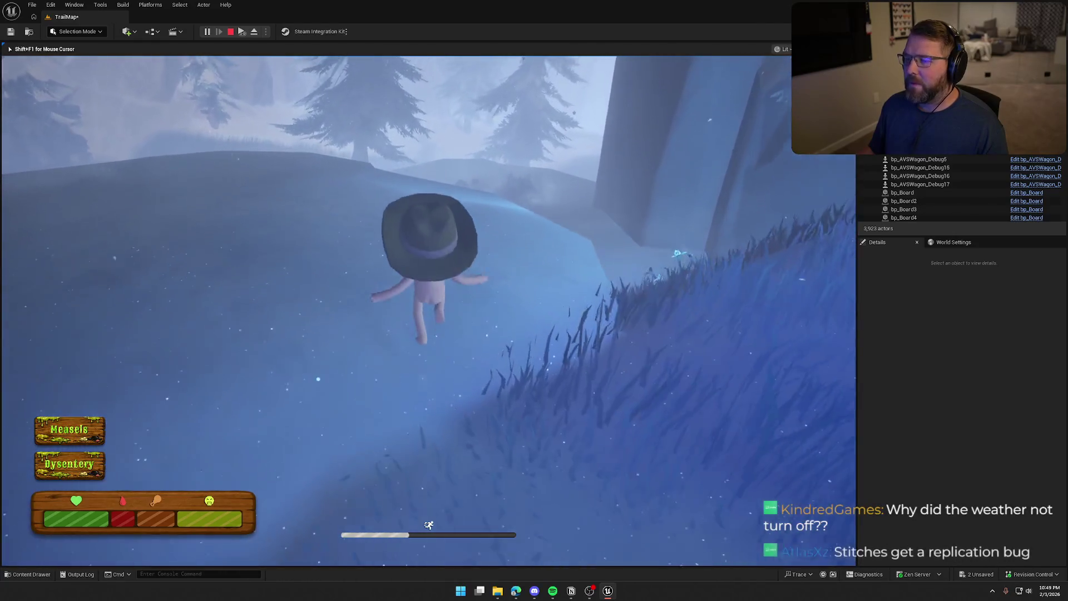
key("w")
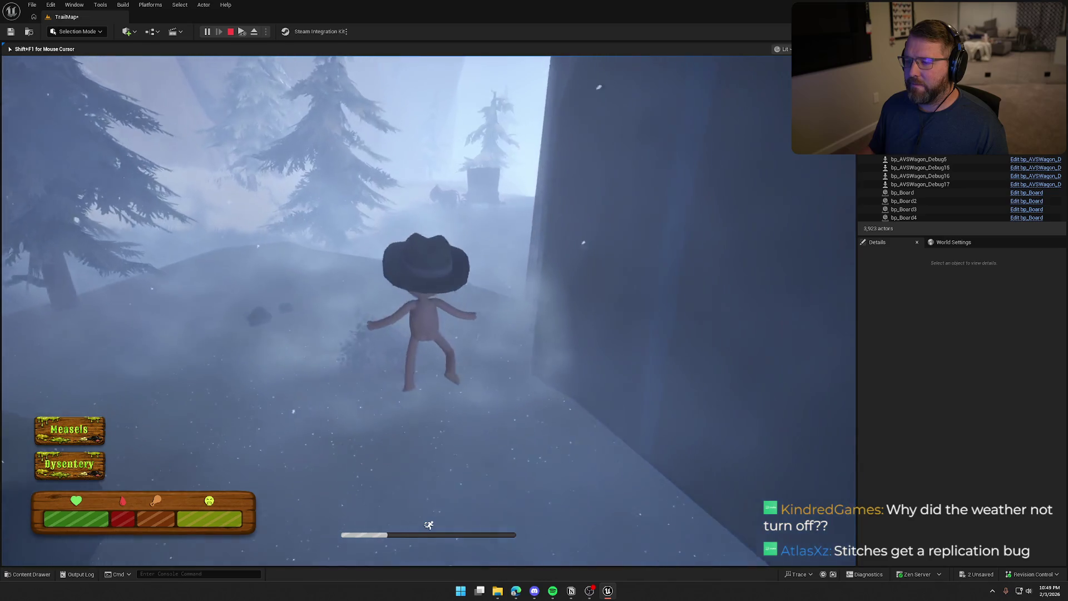
key("w")
key("w")
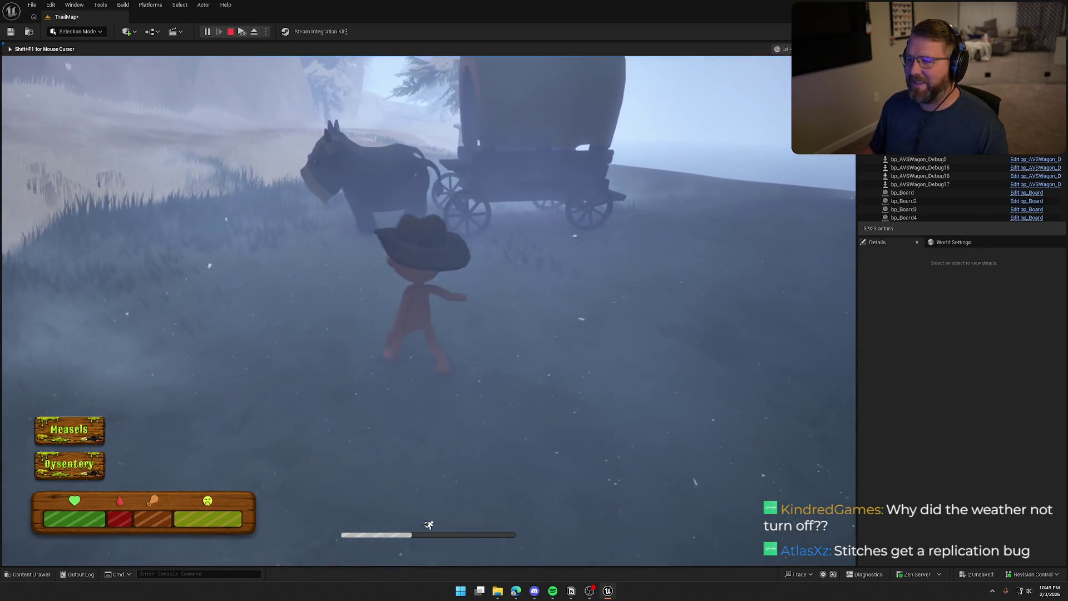
key("w")
key("e")
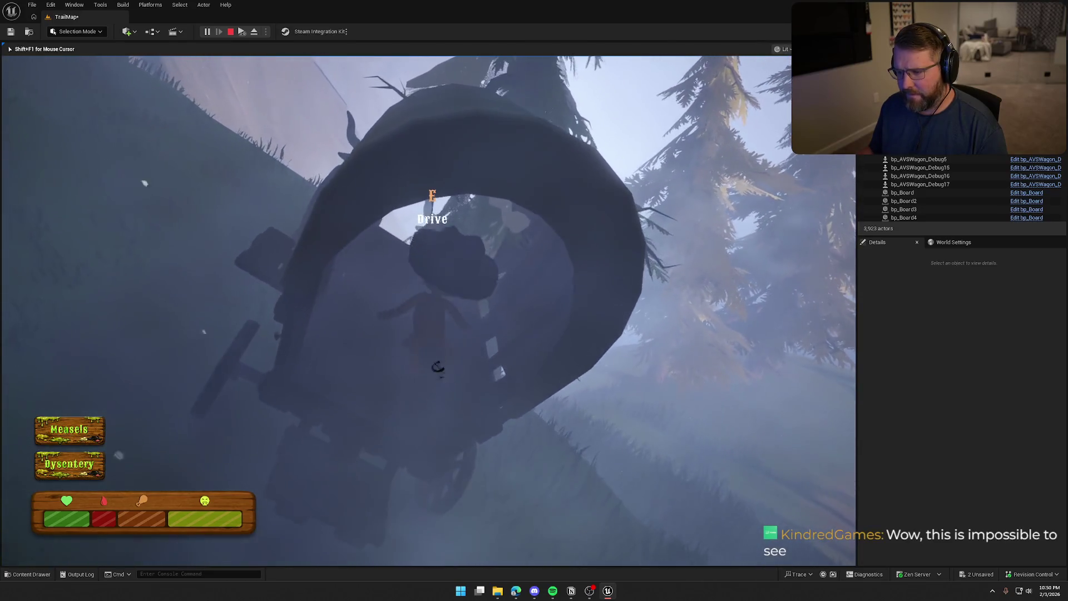
Leave the tipped-over wagon and sprint down the slope into the foggy forest.
key("e")
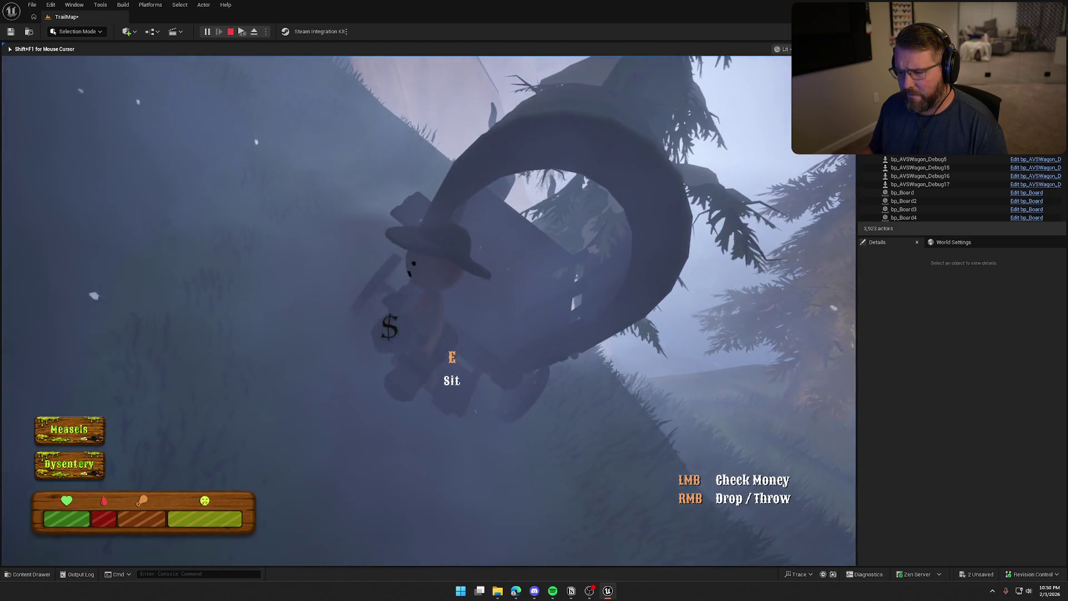
key("c")
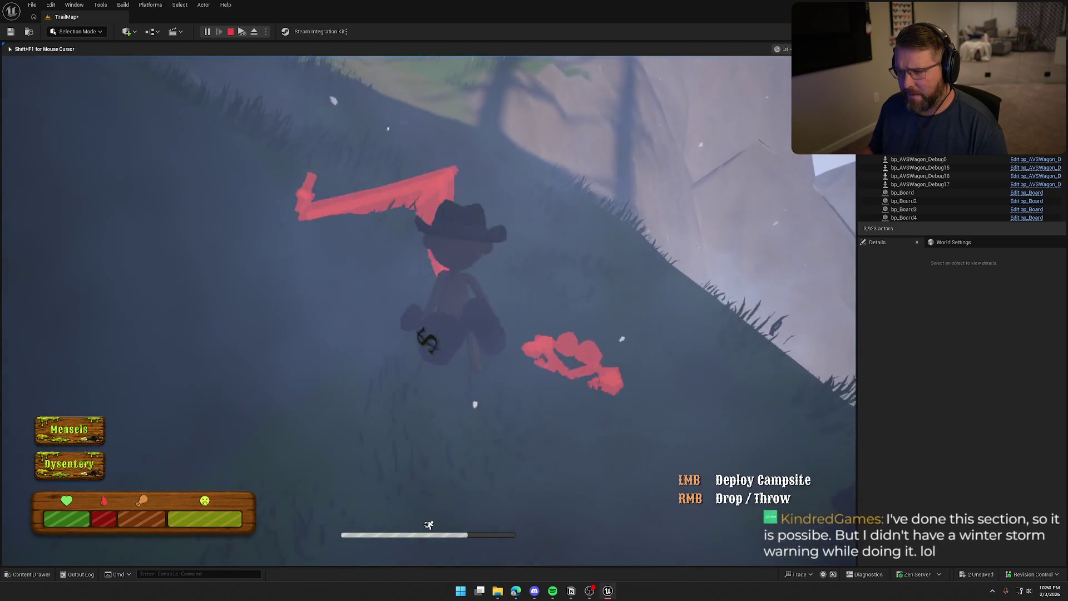
key("shift+w")
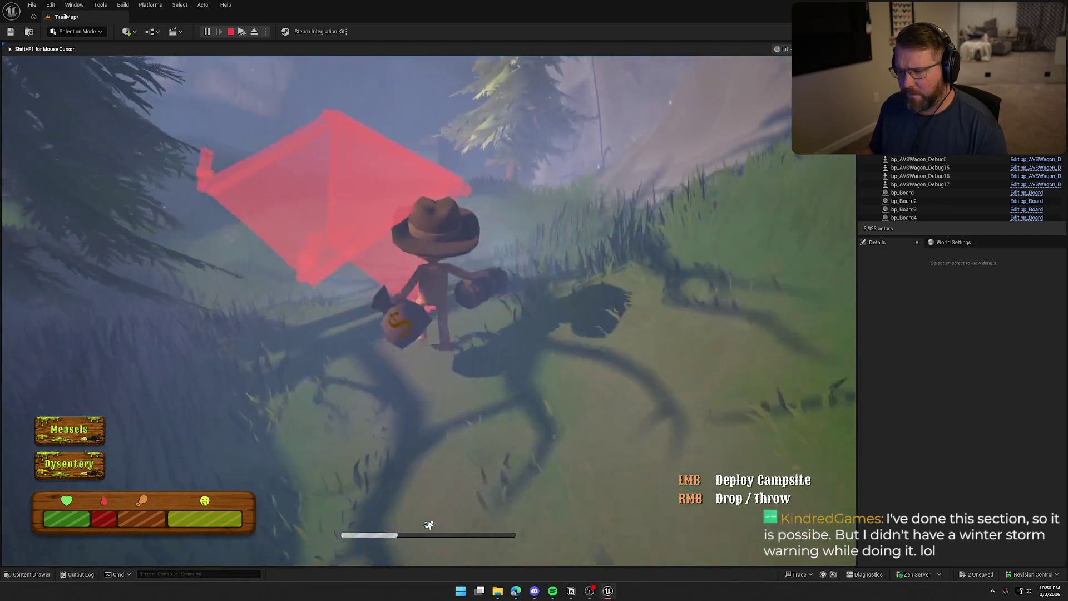
key("shift+w")
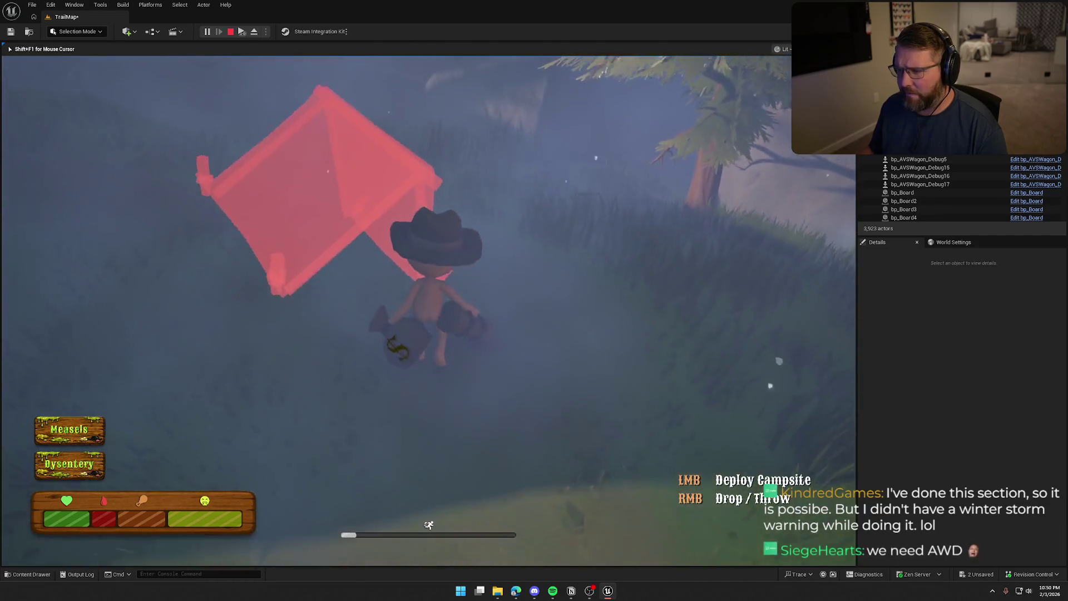
key("w")
key("w")
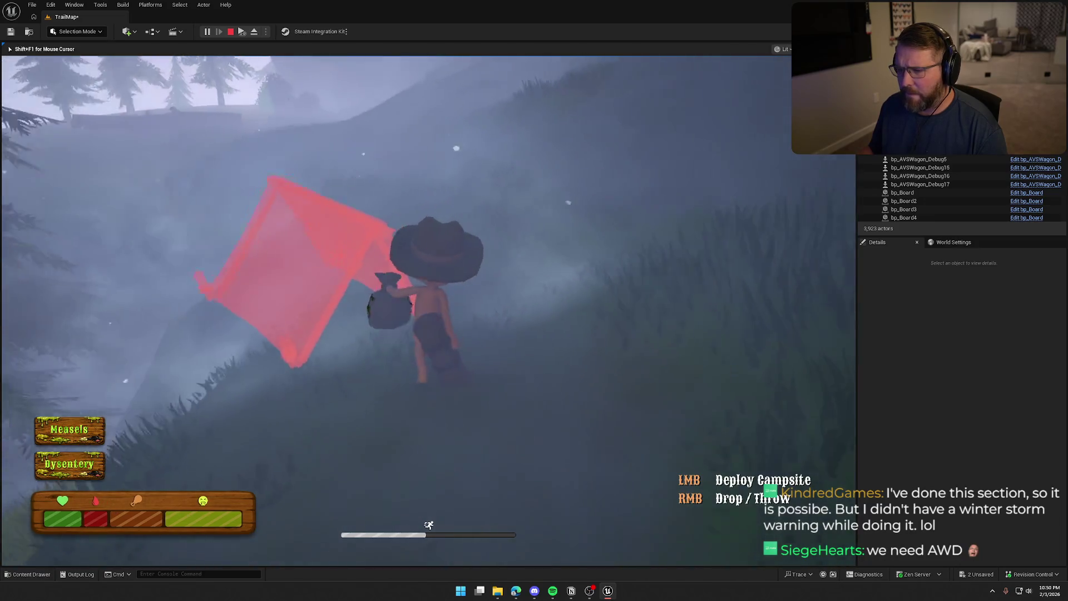
Run up the foggy hillside toward the treeline and under the trees.
key("shift+w")
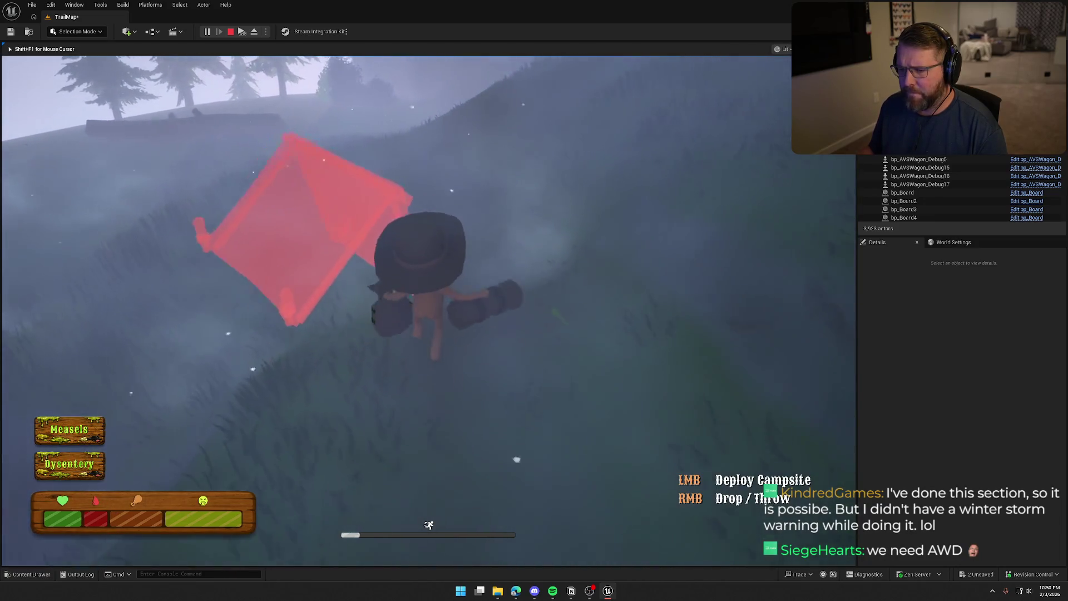
key("w")
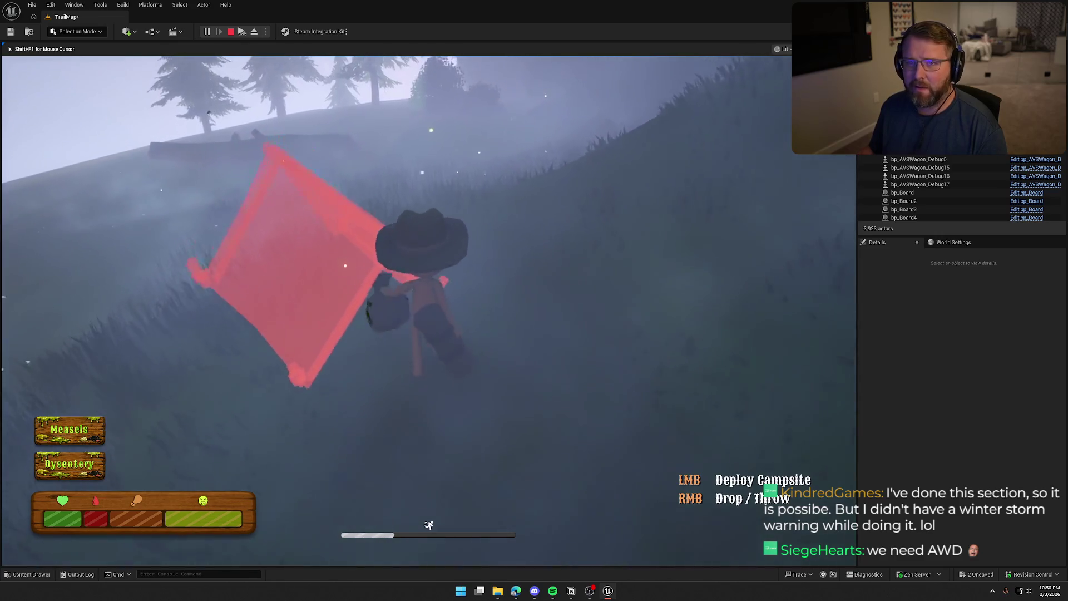
key("shift+w")
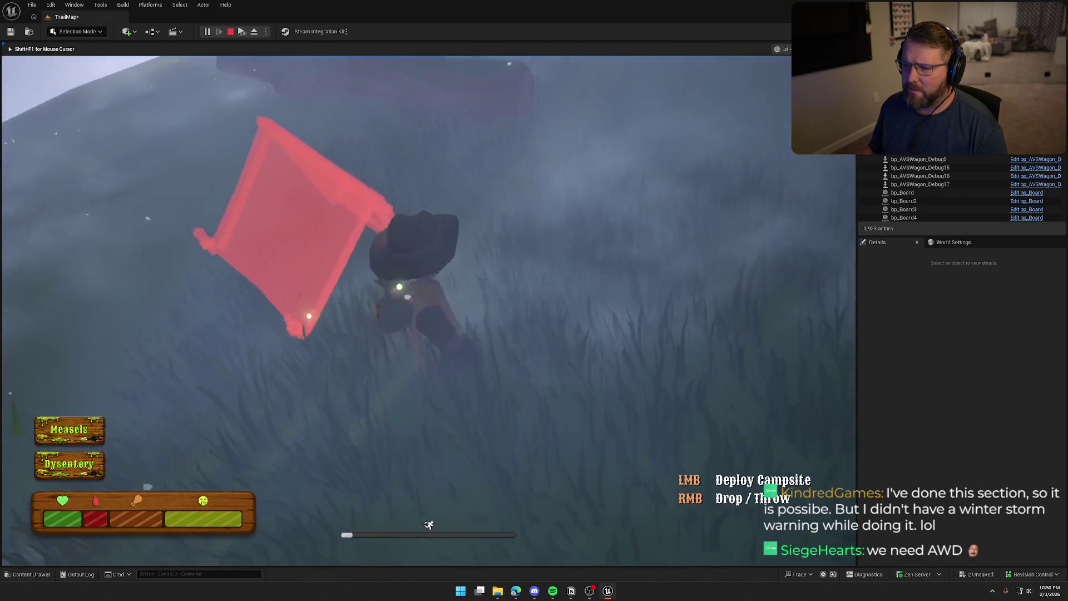
key("w")
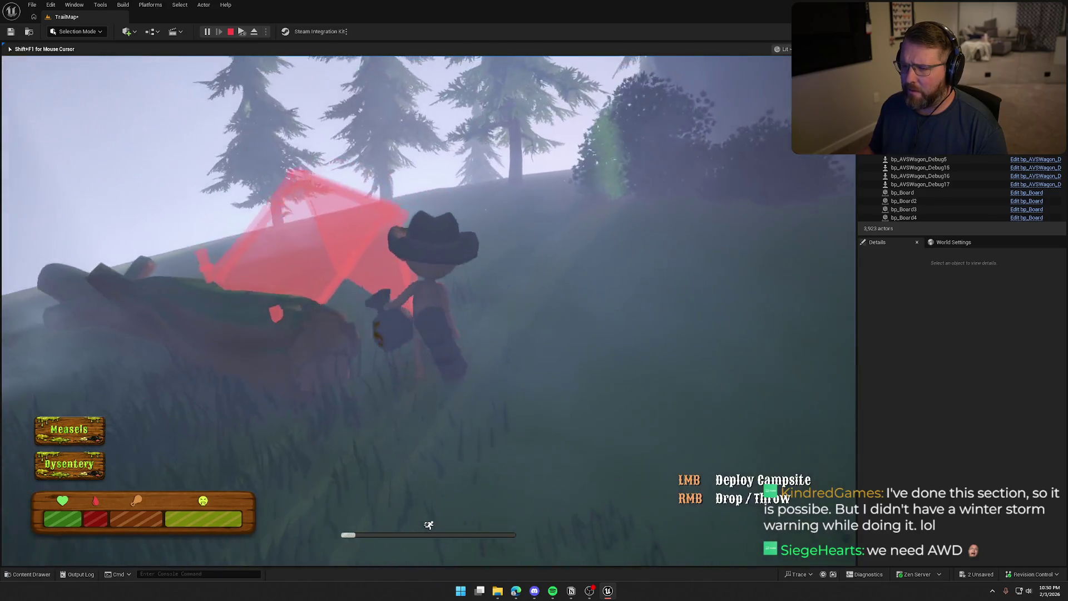
key("w")
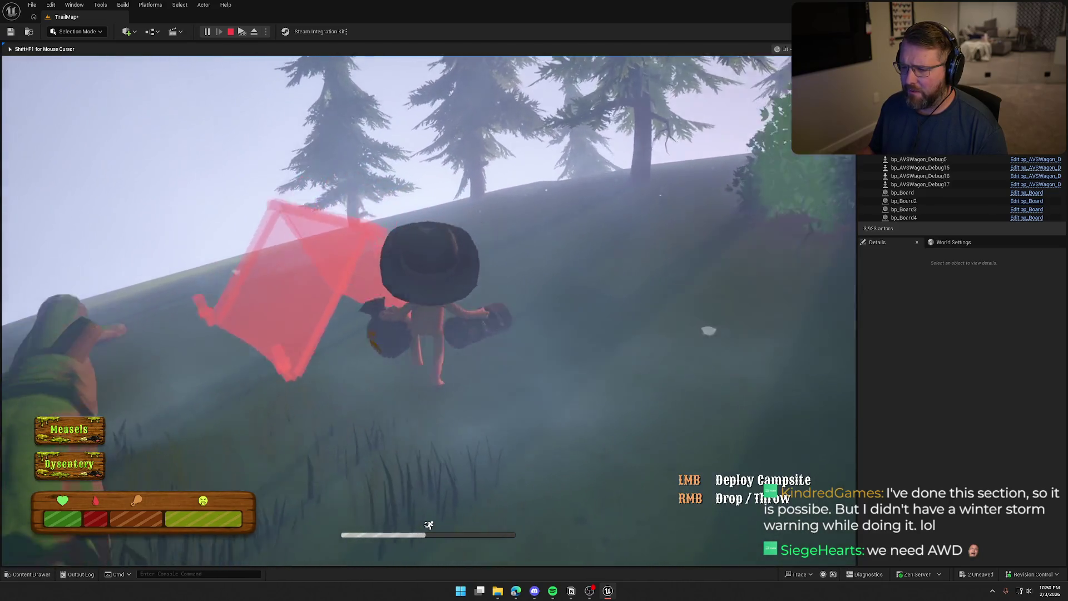
key("shift+w")
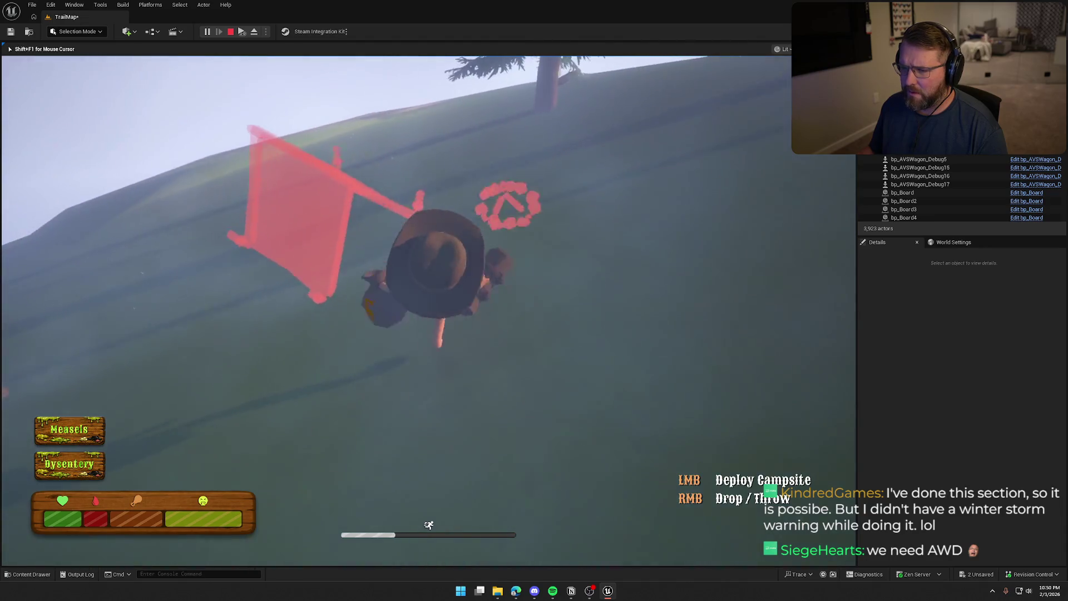
key("shift+w")
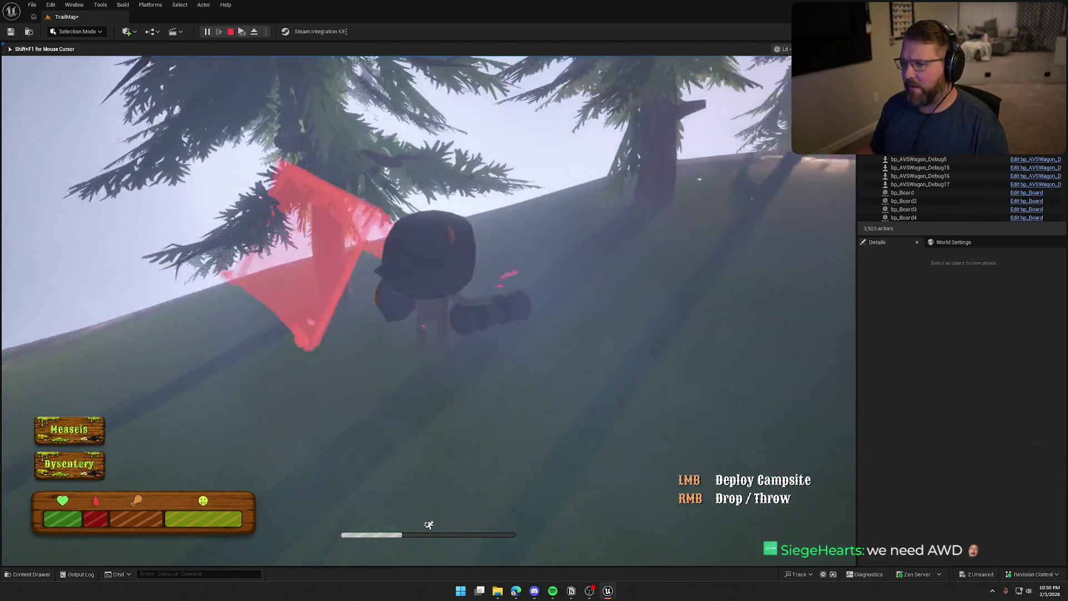
Keep walking and sprinting across the hilltop toward the trees until the Respawning screen appears.
key("w")
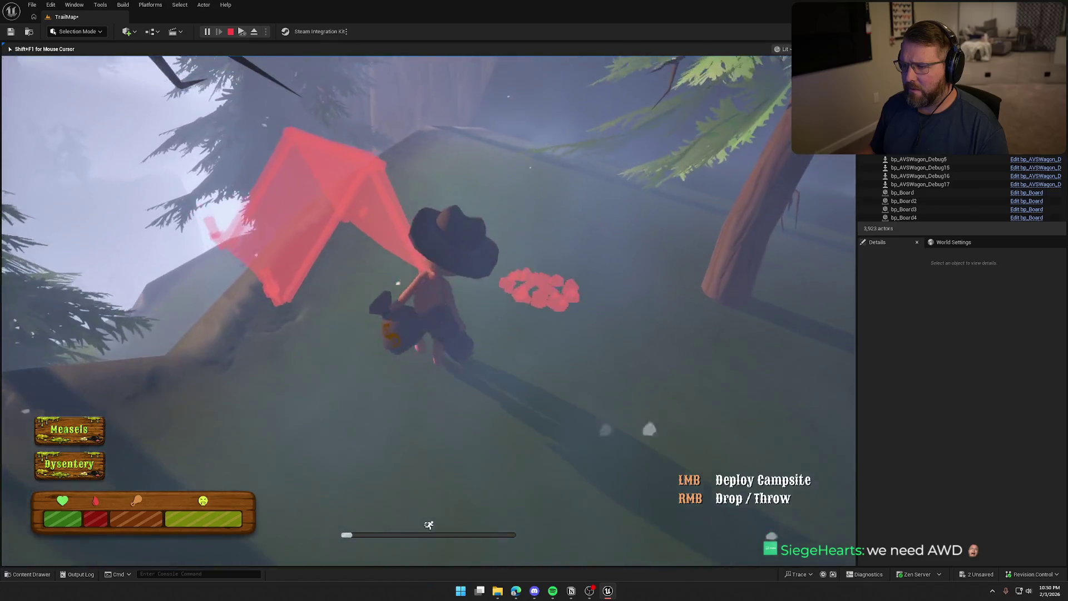
key("w")
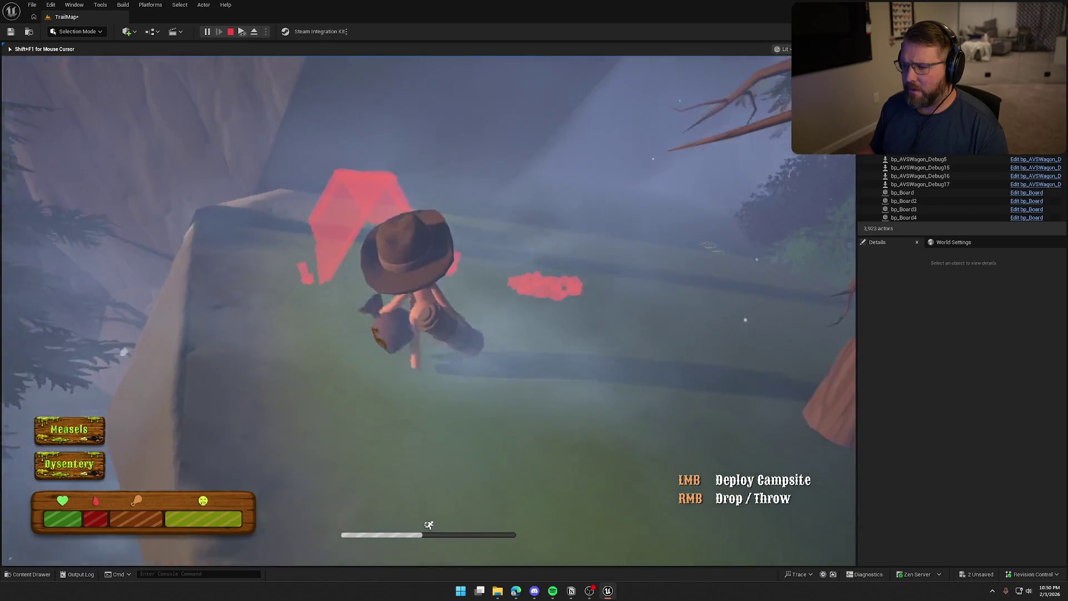
key("w")
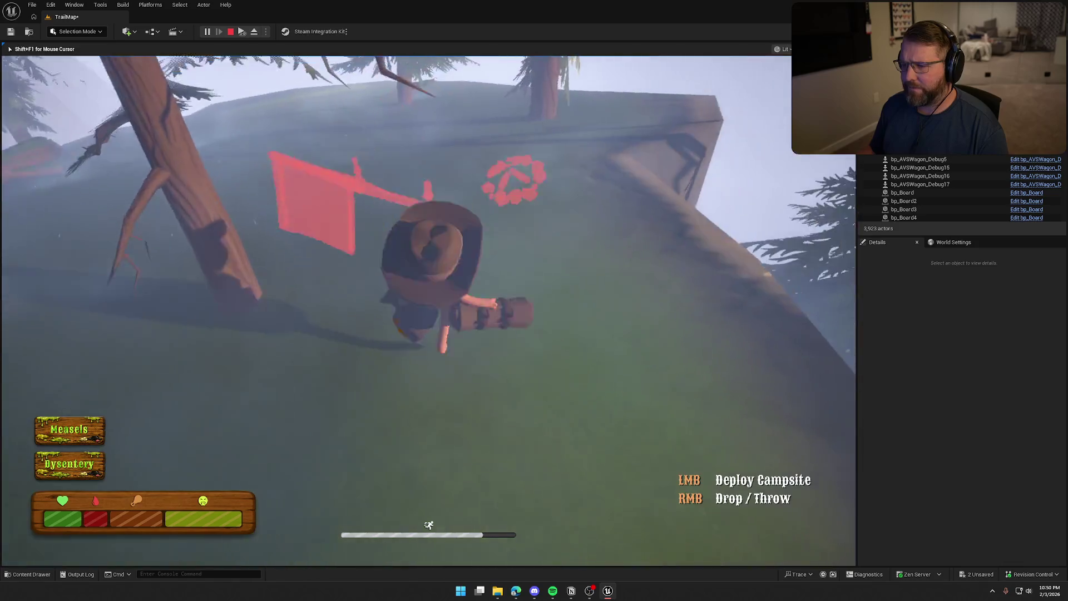
key("shift+w")
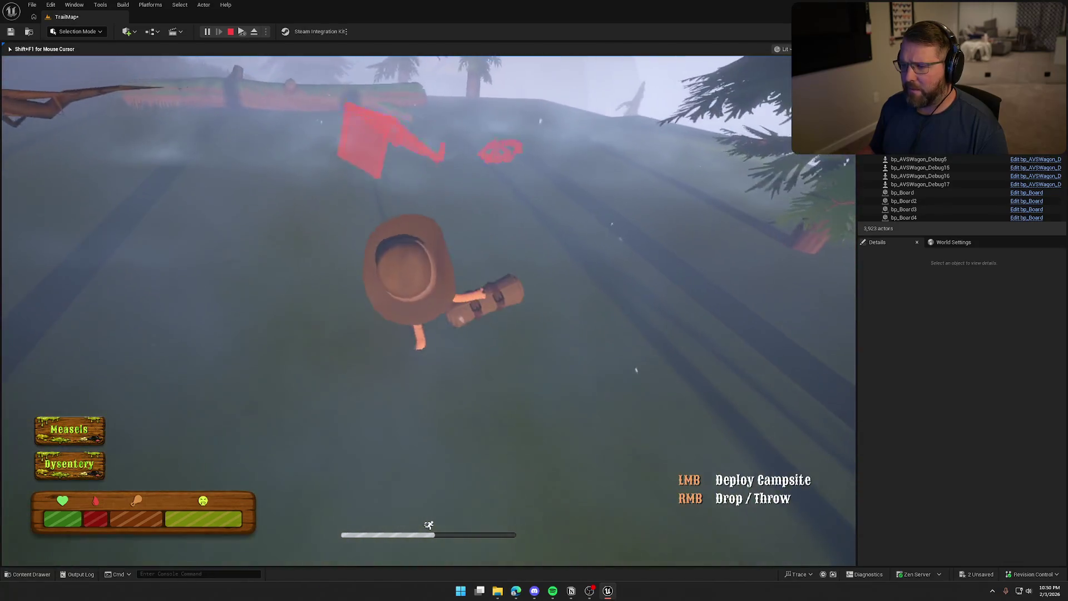
key("shift+w")
key("w")
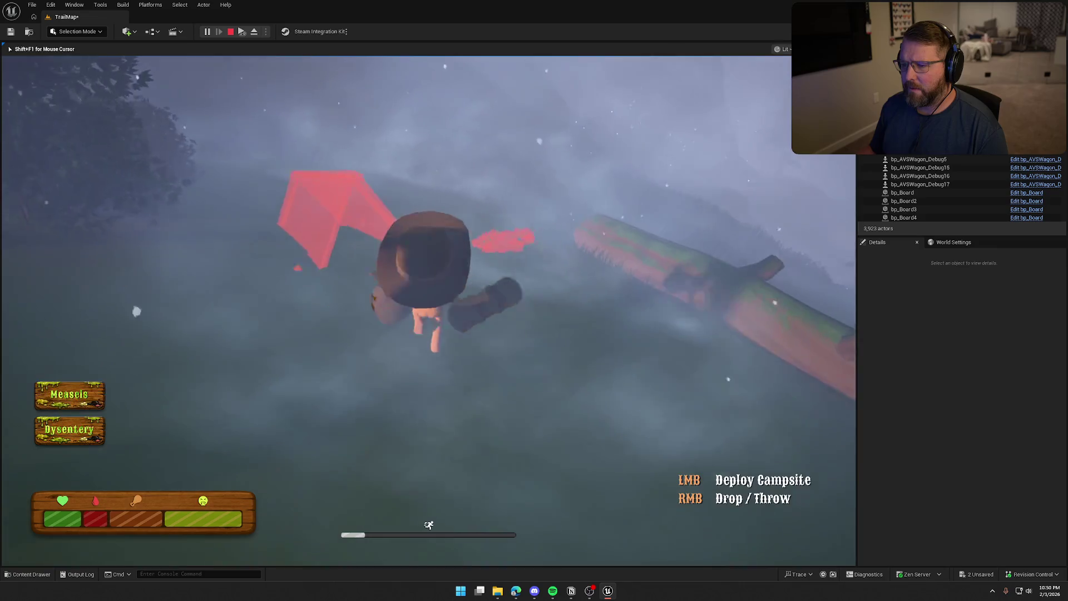
key("w")
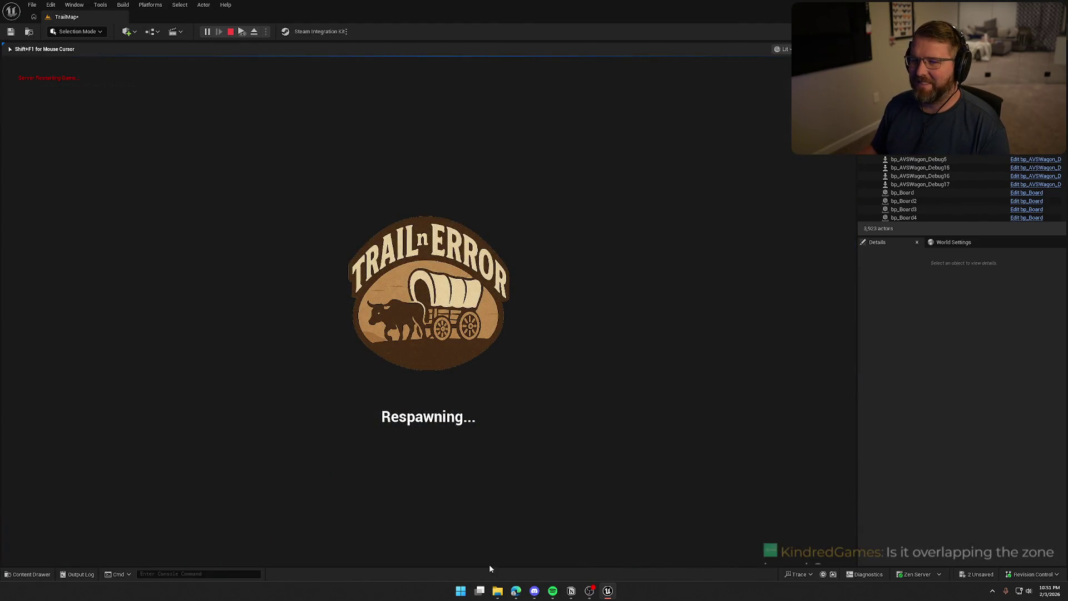
Stop the play test and return to the TrailMap level editor.
key("Escape")
scroll(423, 312, "down", 10)
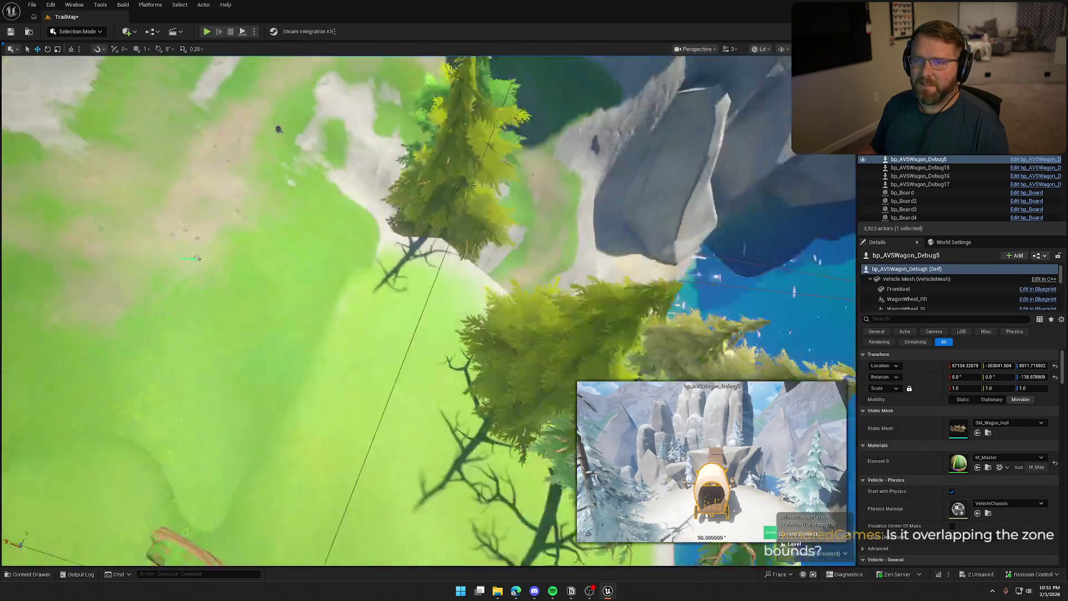
scroll(431, 310, "up", 3)
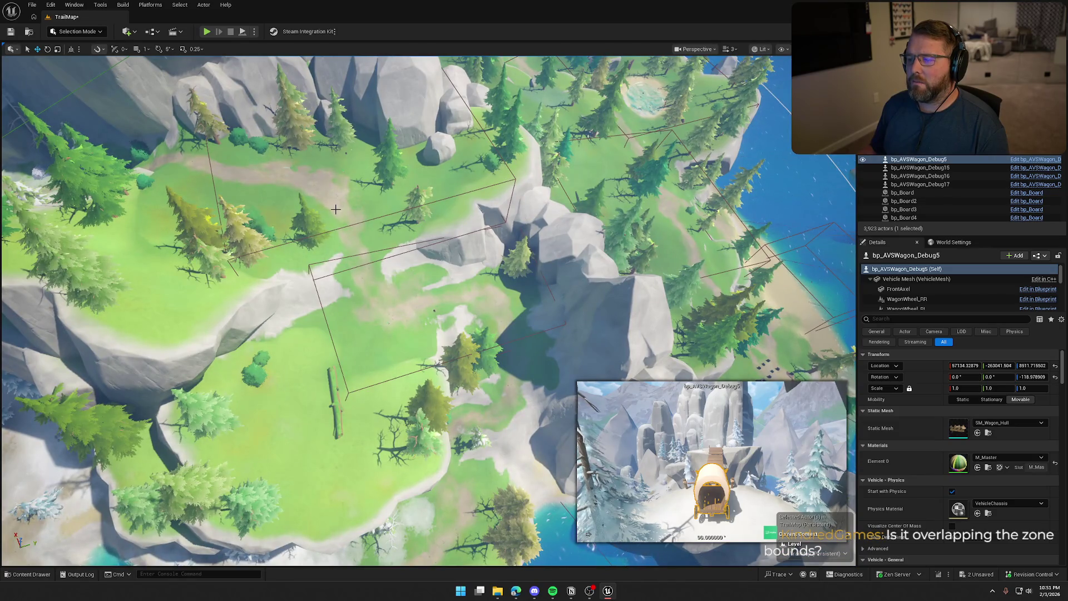
Inspect the BP_DriftingVegetationFX10 volume, then deselect it and bring the bridge into view.
left_click(325, 321)
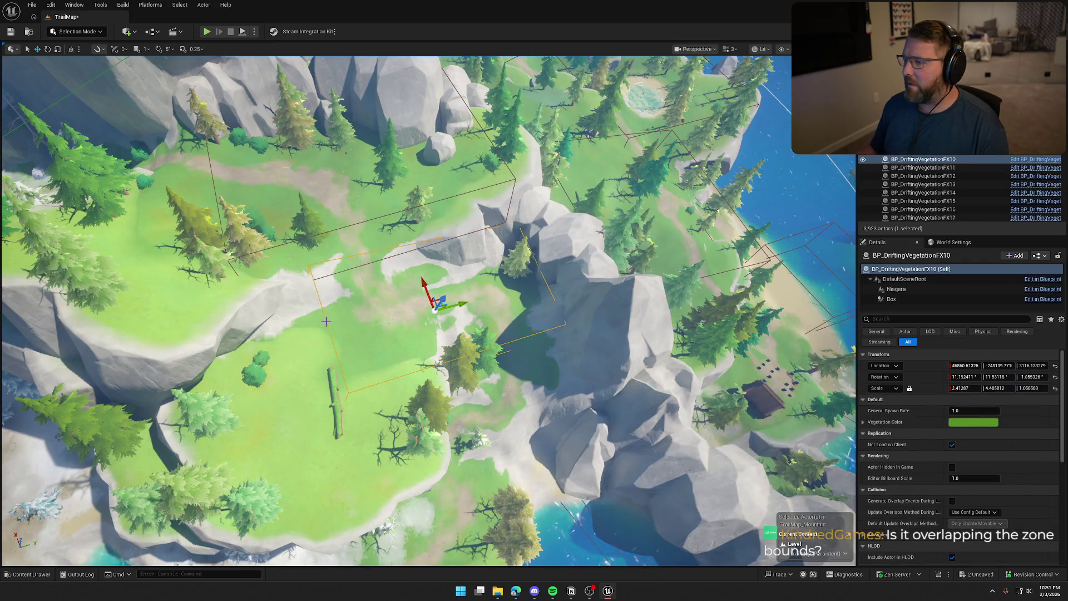
left_click_drag(434, 312, 289, 239)
key("Escape")
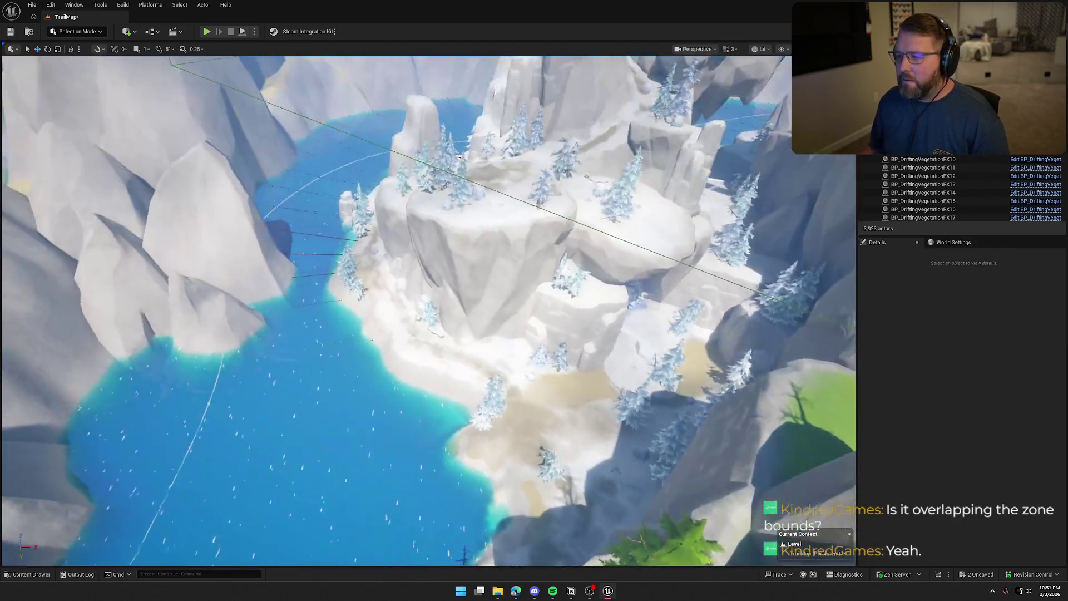
left_click_drag(423, 311, 401, 295)
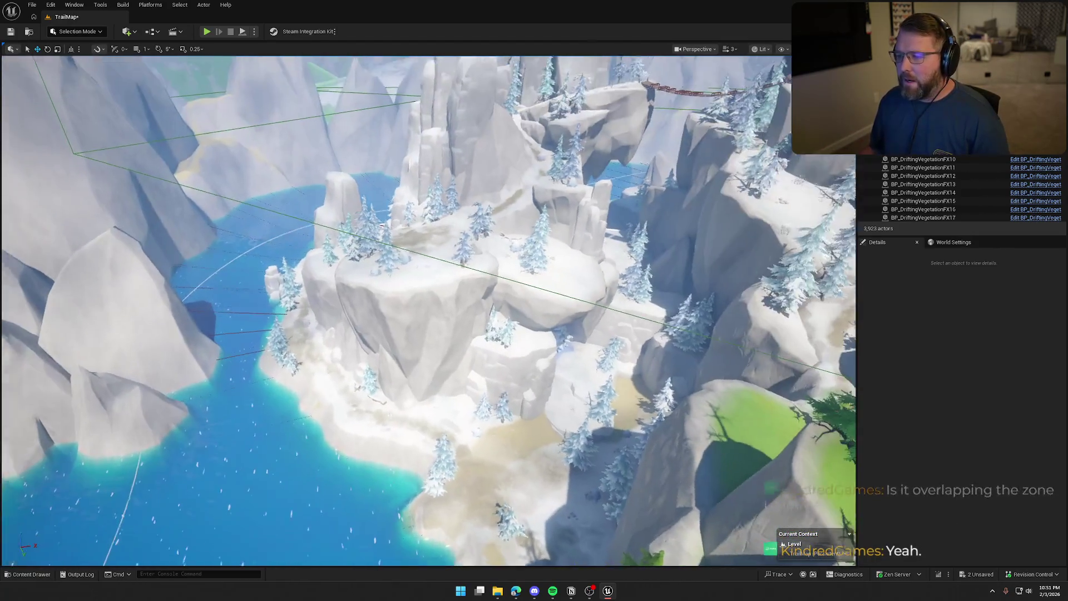
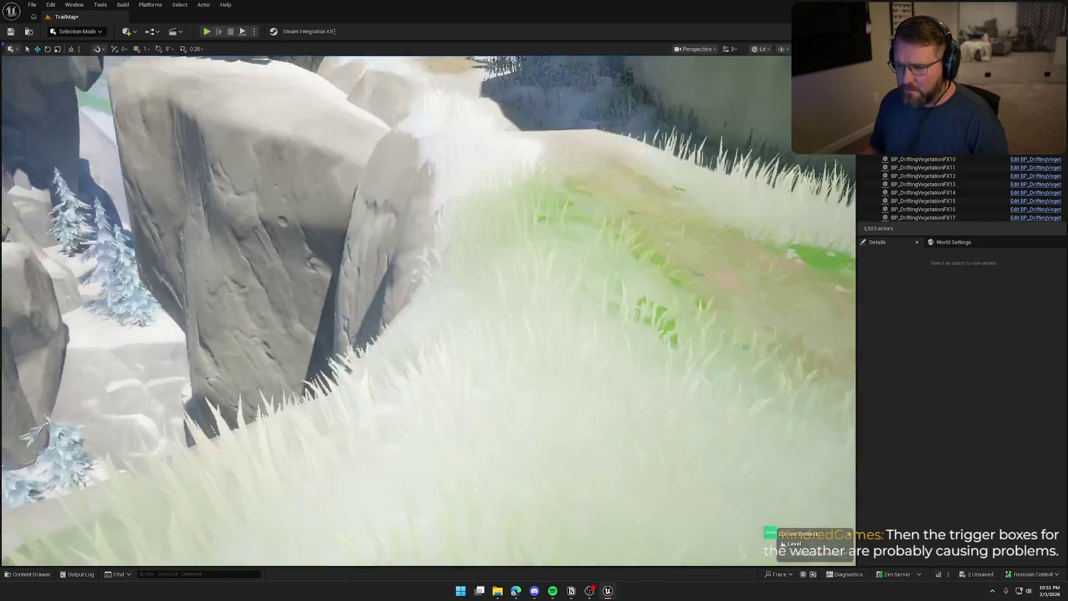
Fly the viewport out over the snowy rocks, bridge and wagon, then pull back.
key("w")
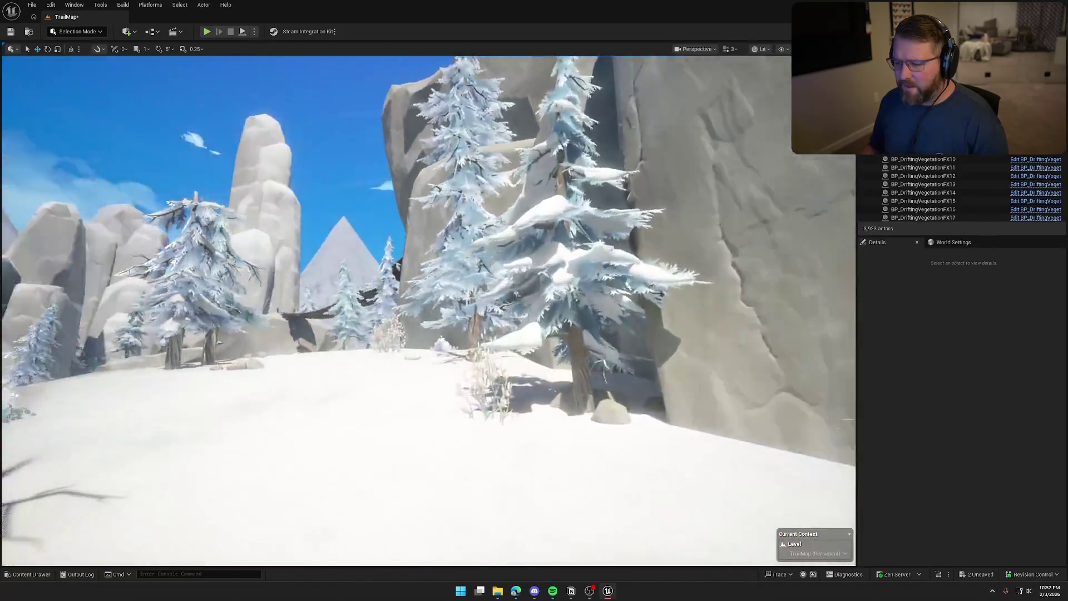
key("w")
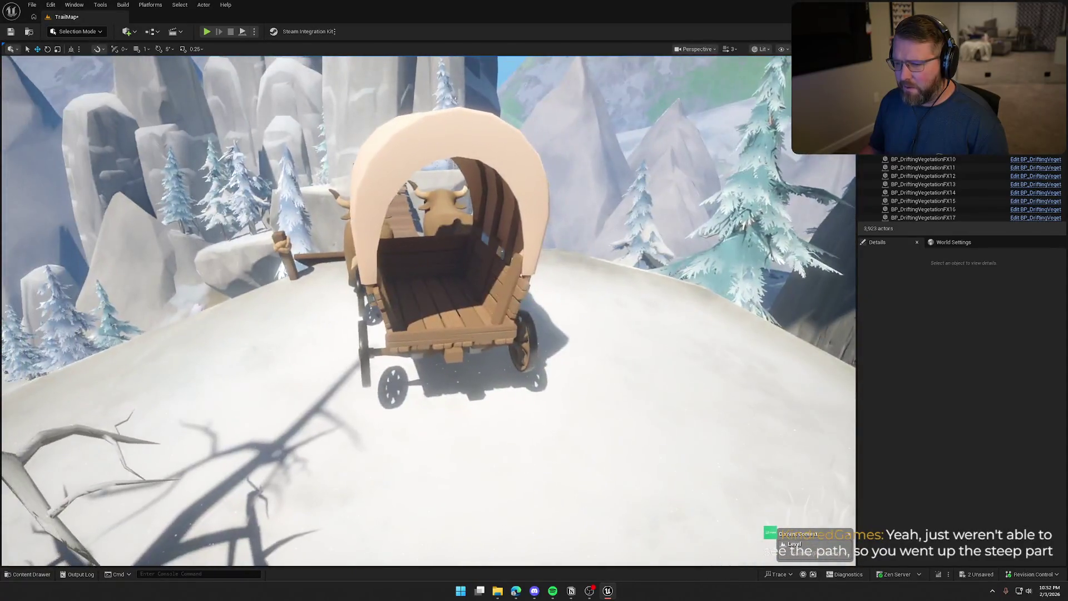
key("w")
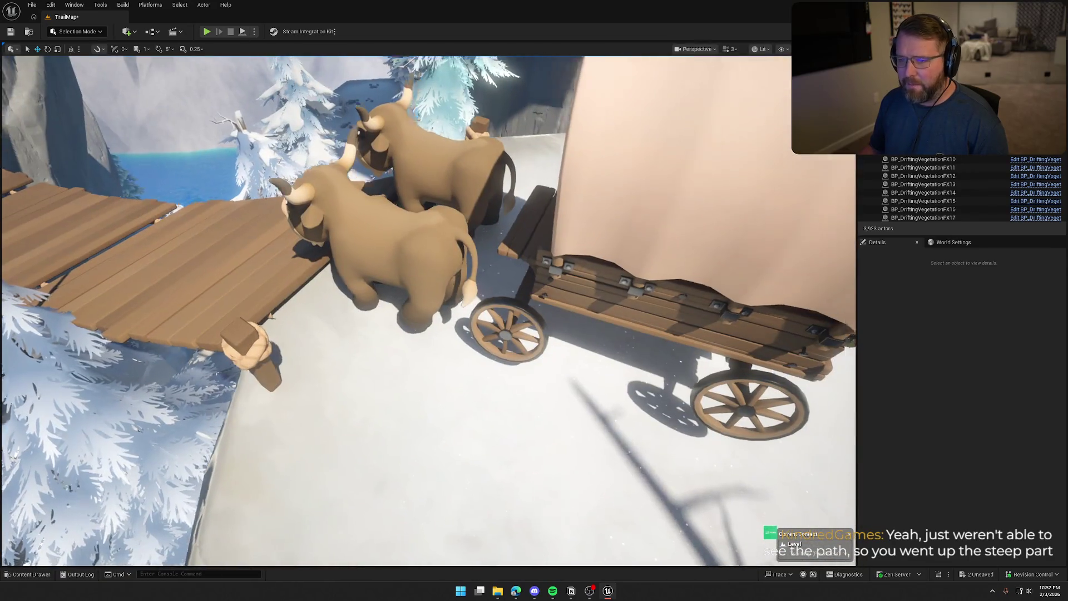
key("s")
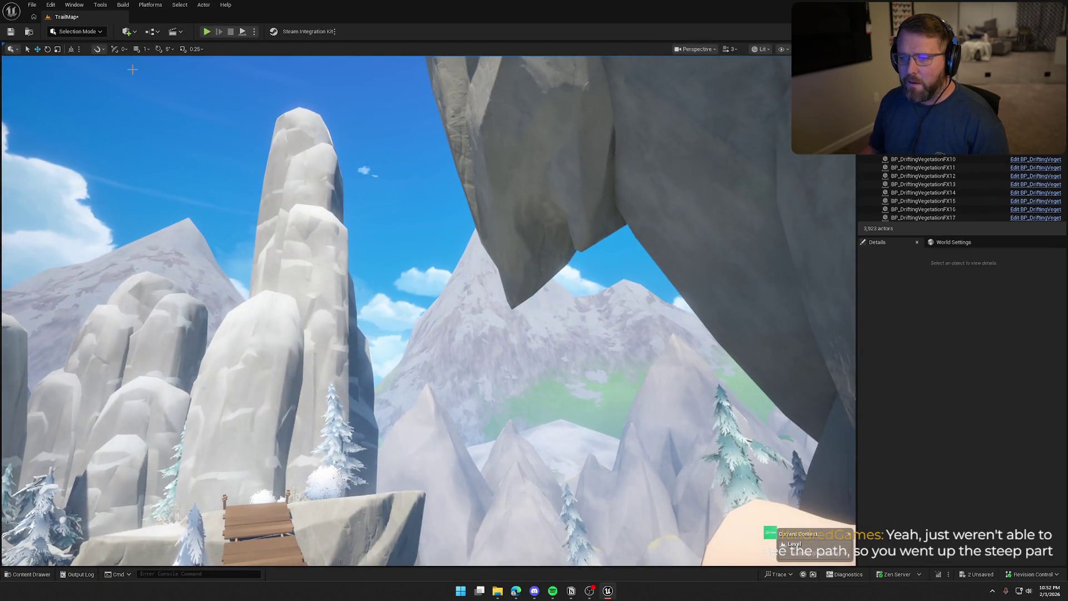
Set BP_StylizedSky's Start Time to 50 and play-test the TrailMap level.
left_click(165, 134)
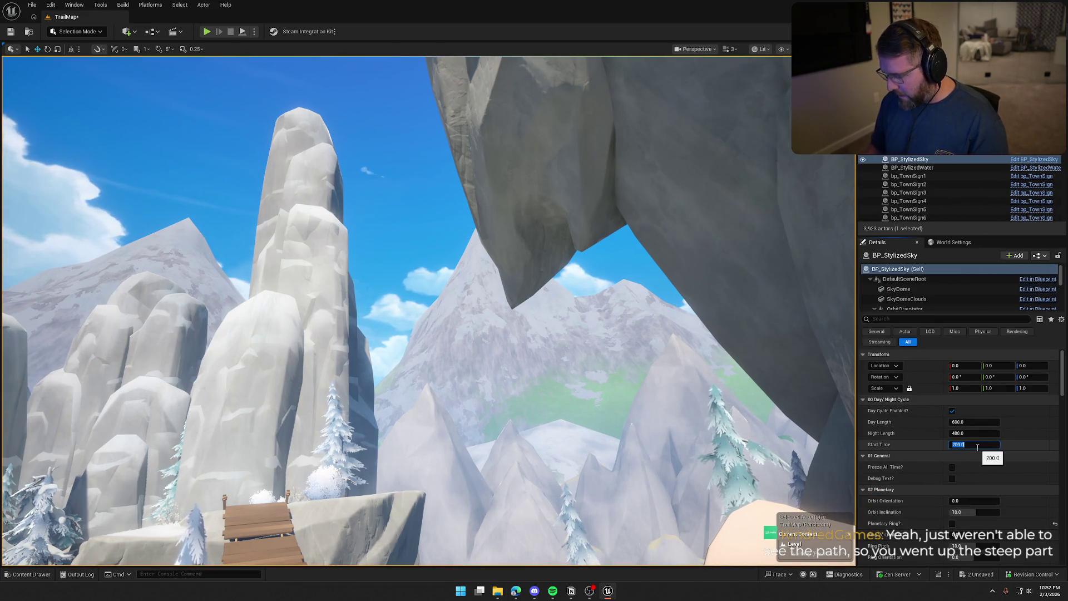
type("0")
type("50")
key("Return")
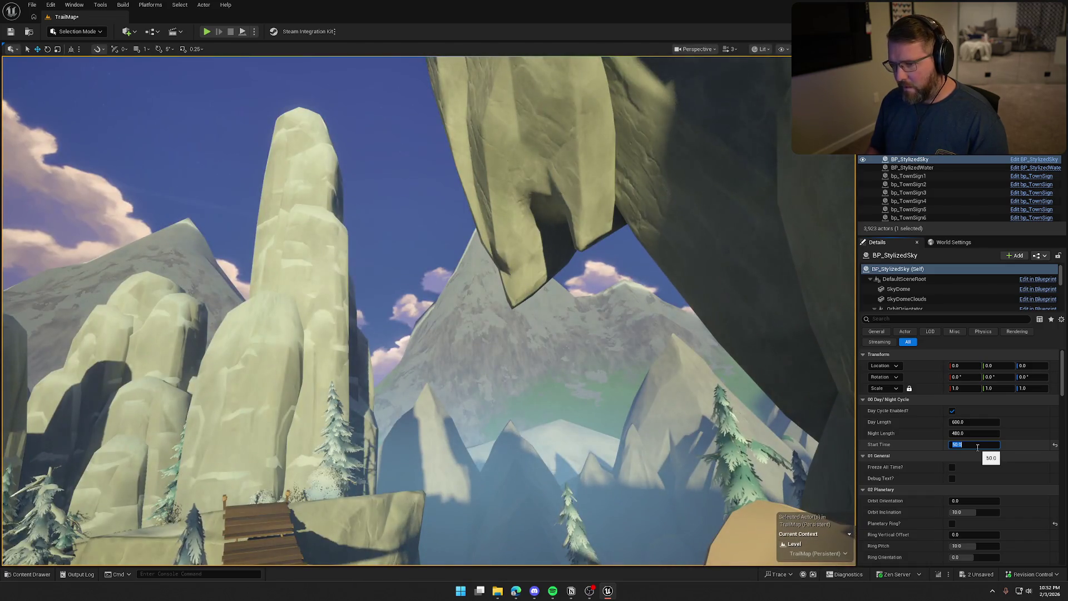
key("Return")
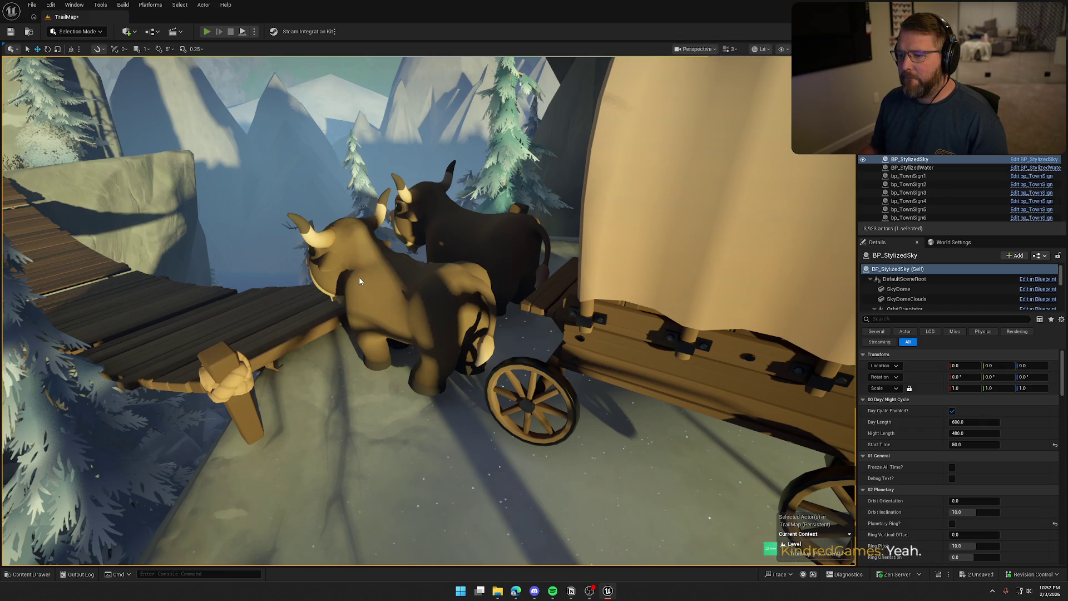
key("alt+p")
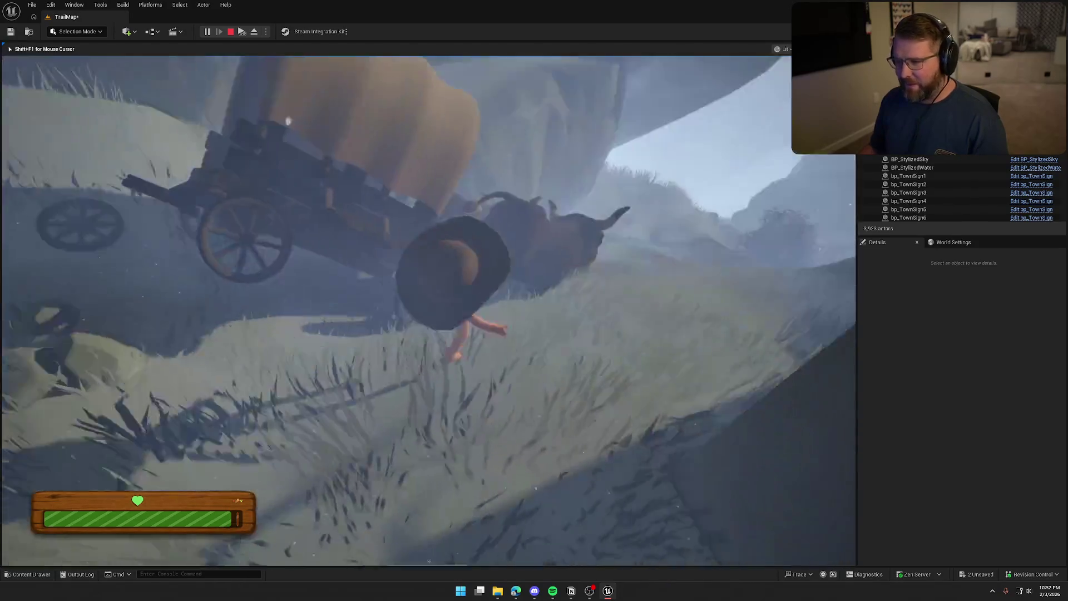
Pick up the wagon wheel and carry it up the grassy slope.
key("e")
key("e")
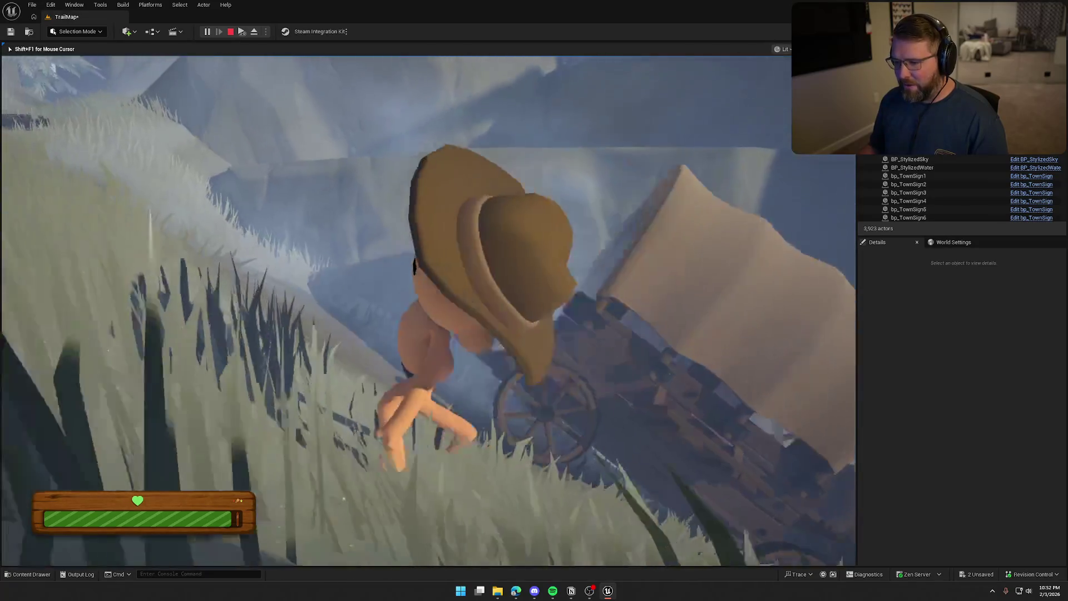
key("w")
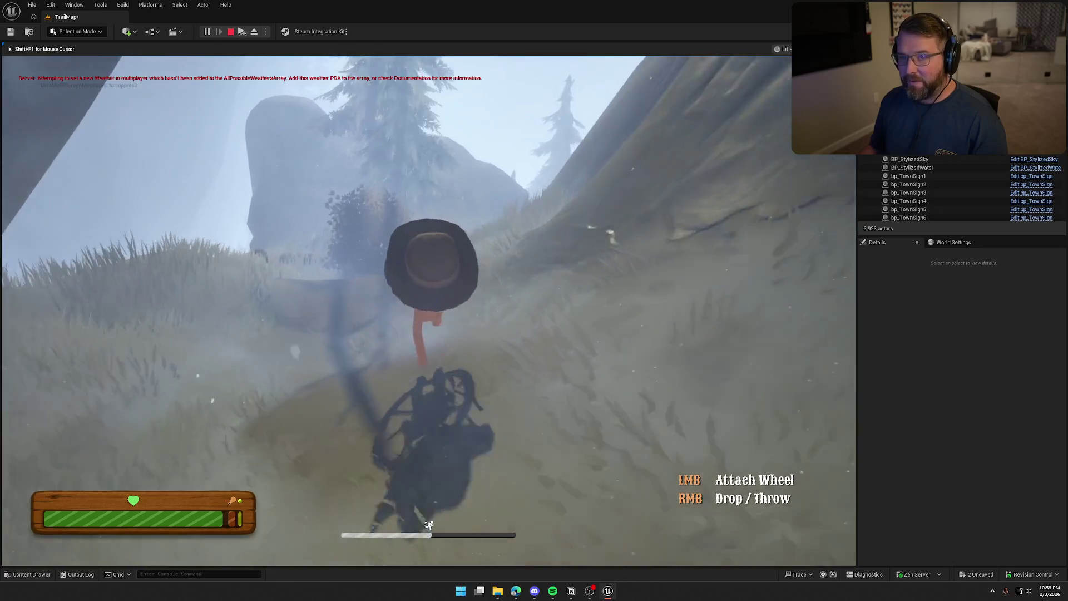
key("w")
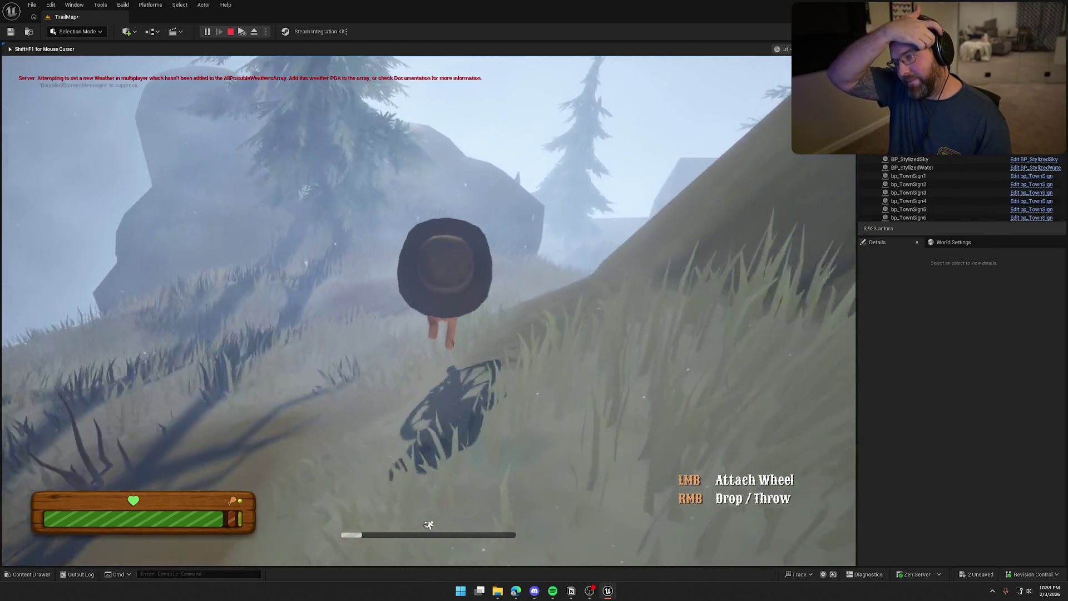
key("w")
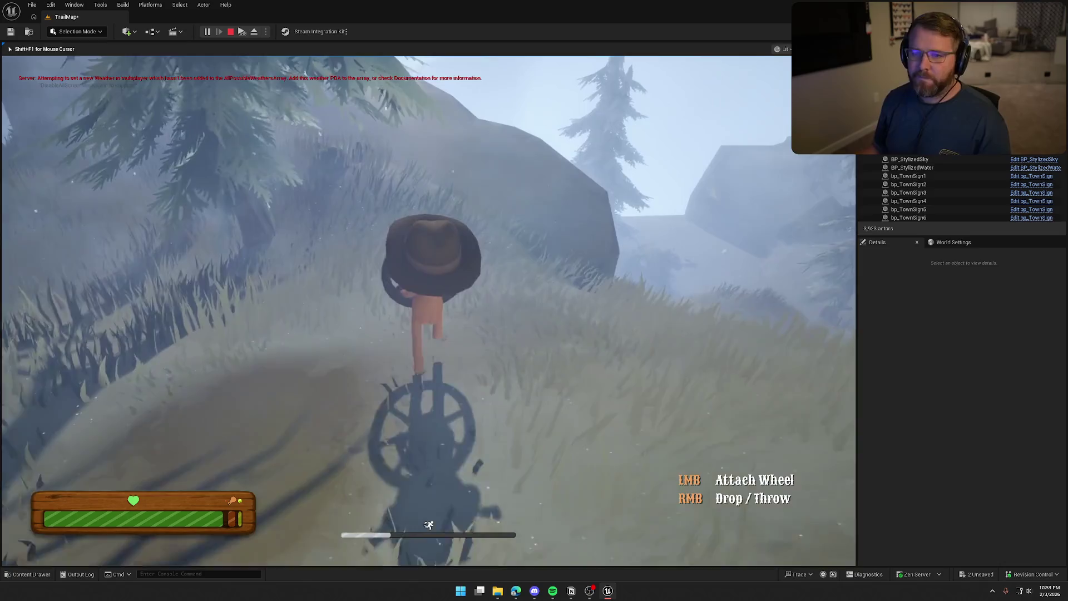
key("w")
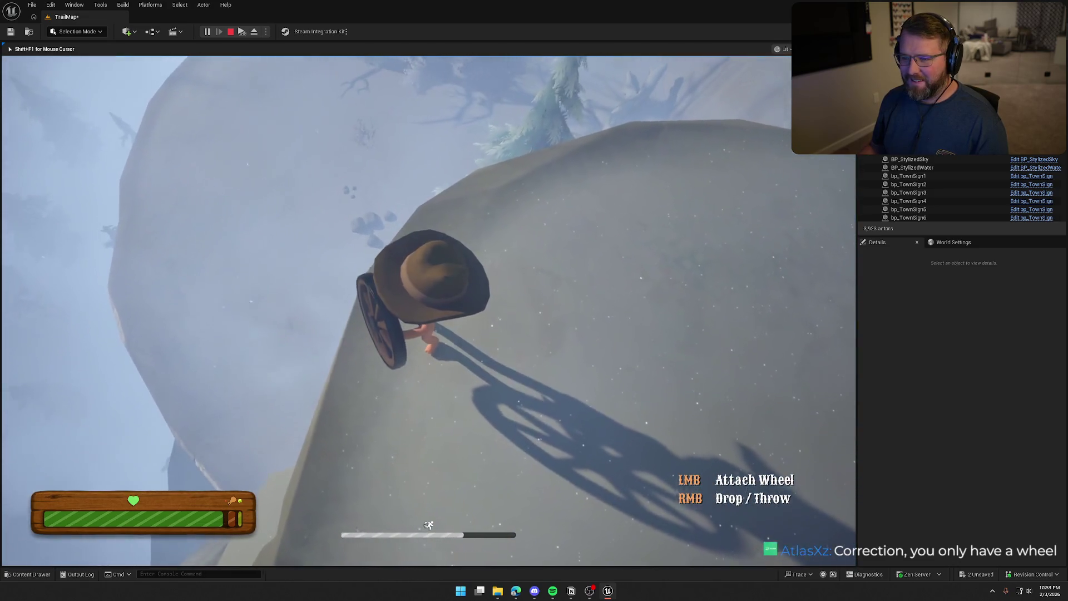
key("w")
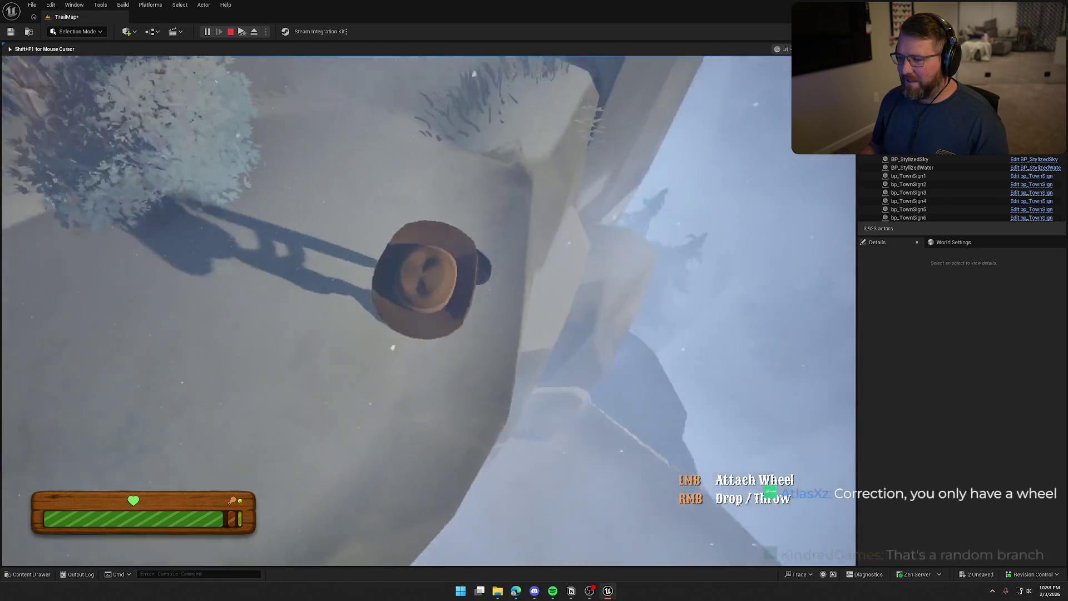
Climb the ledge and rock wall, then run through the trees along the path.
key("w")
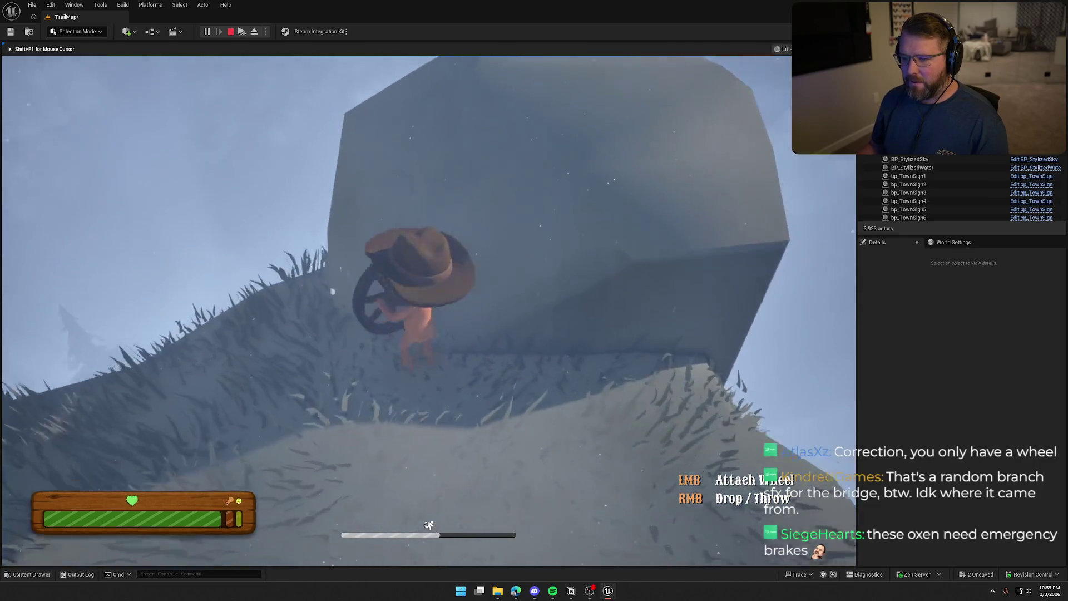
key("w")
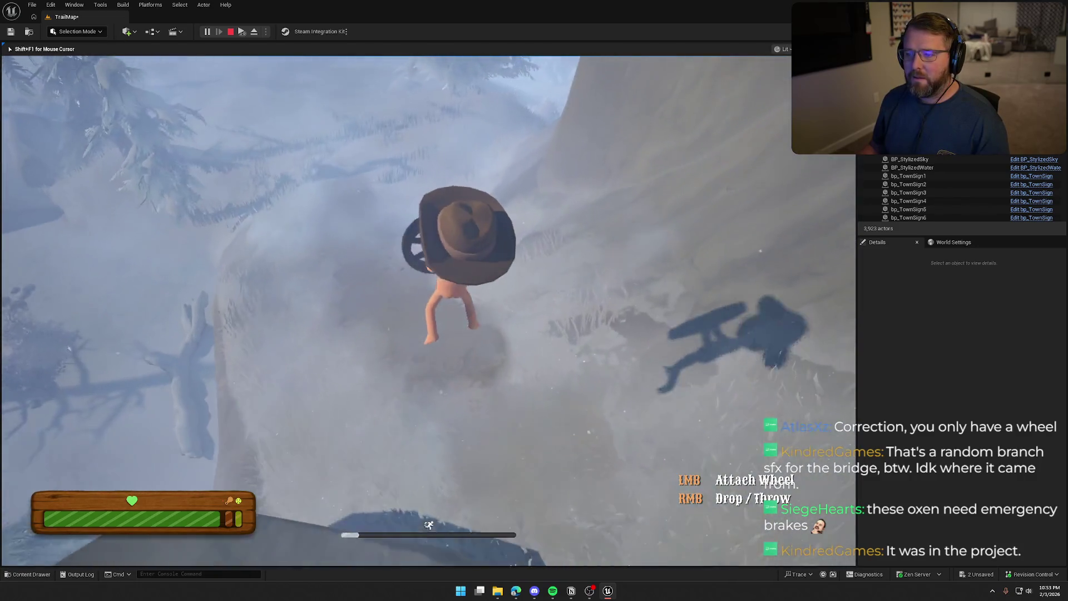
key("w")
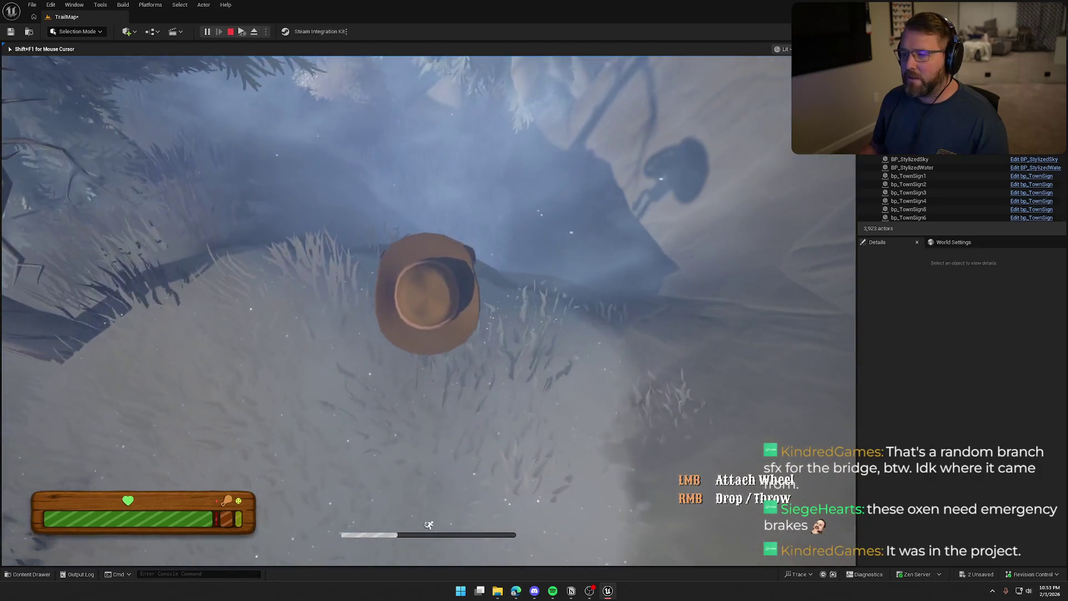
key("w")
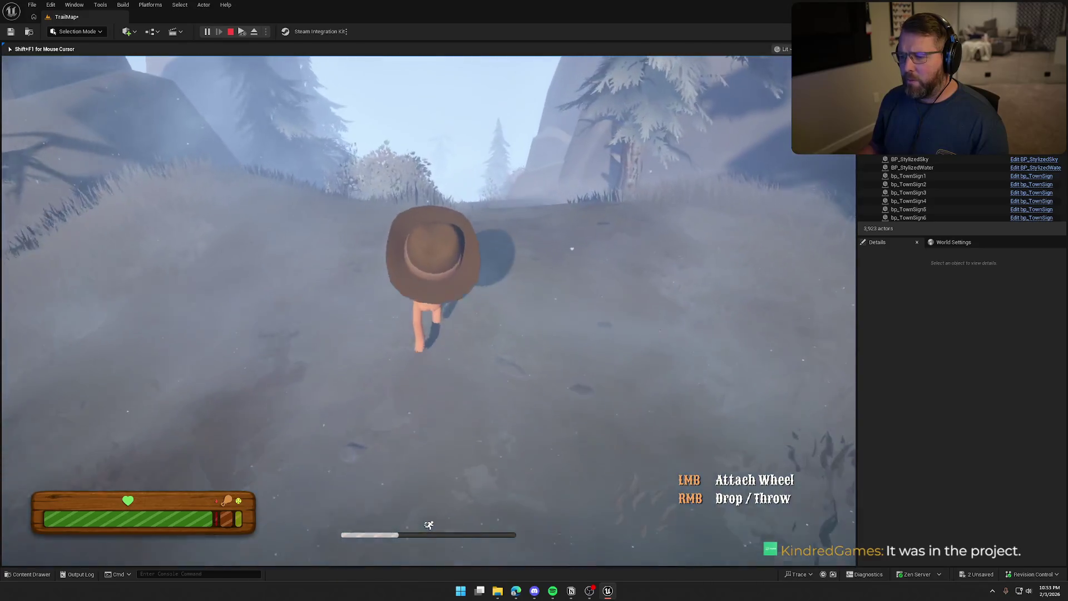
key("w")
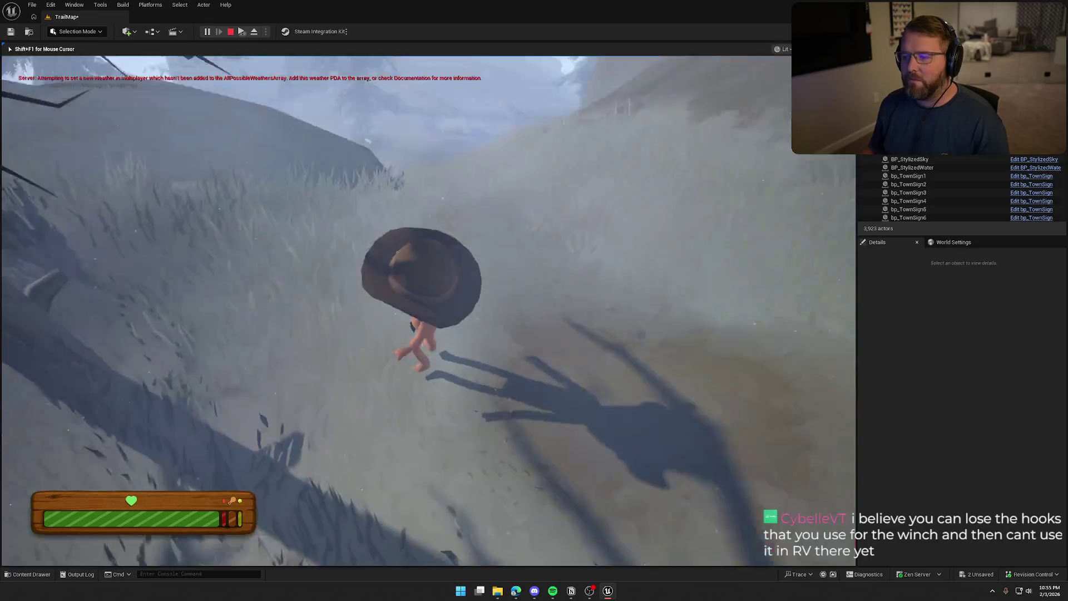
Sprint up the foggy hill and climb the rock onto the grassy ledge.
key("w")
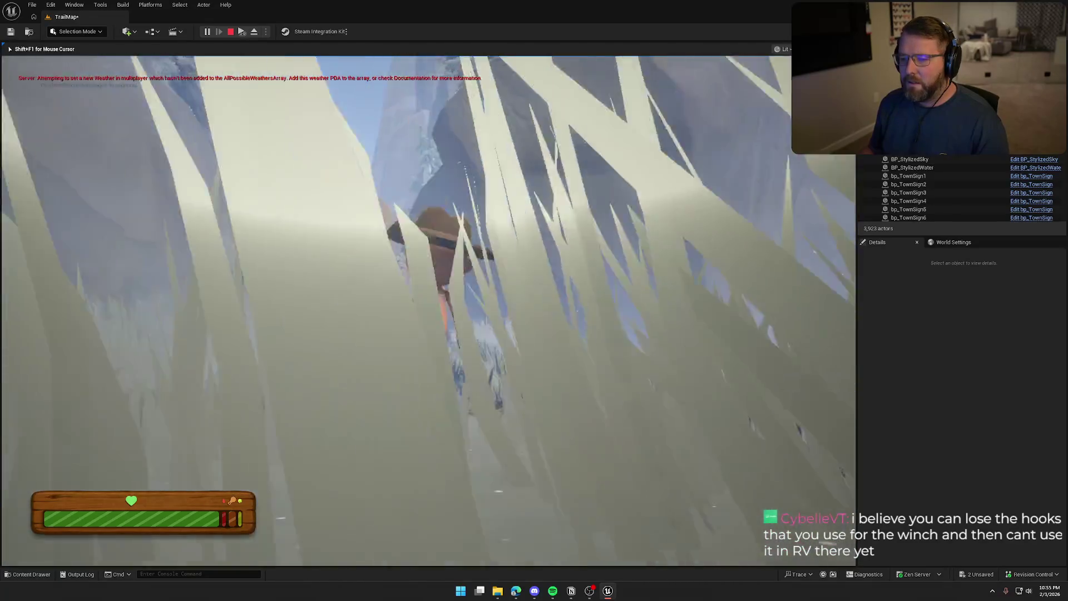
key("shift")
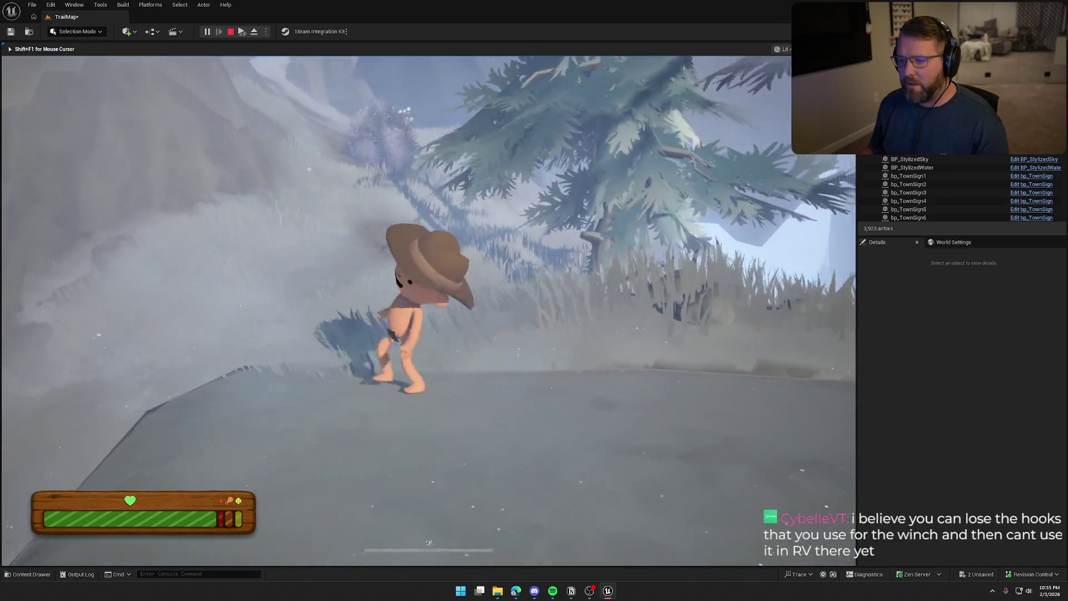
key("w")
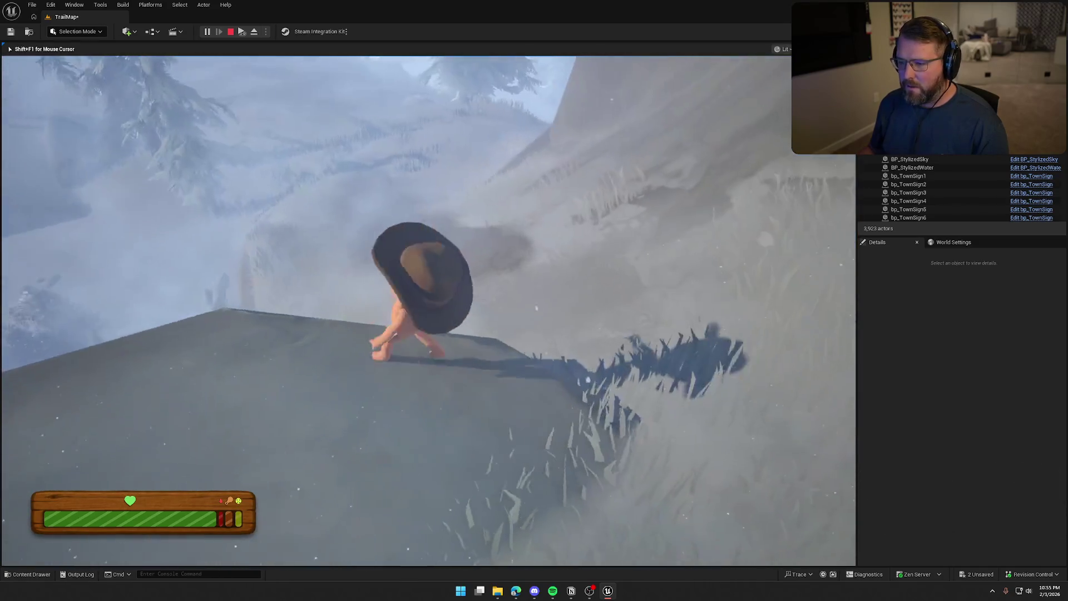
key("shift")
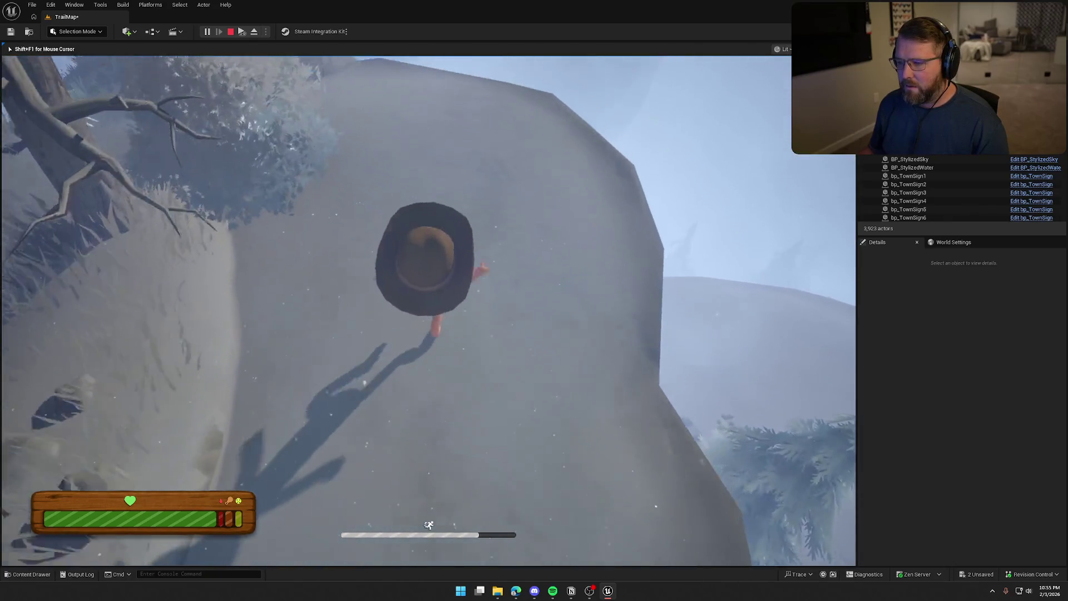
key("w")
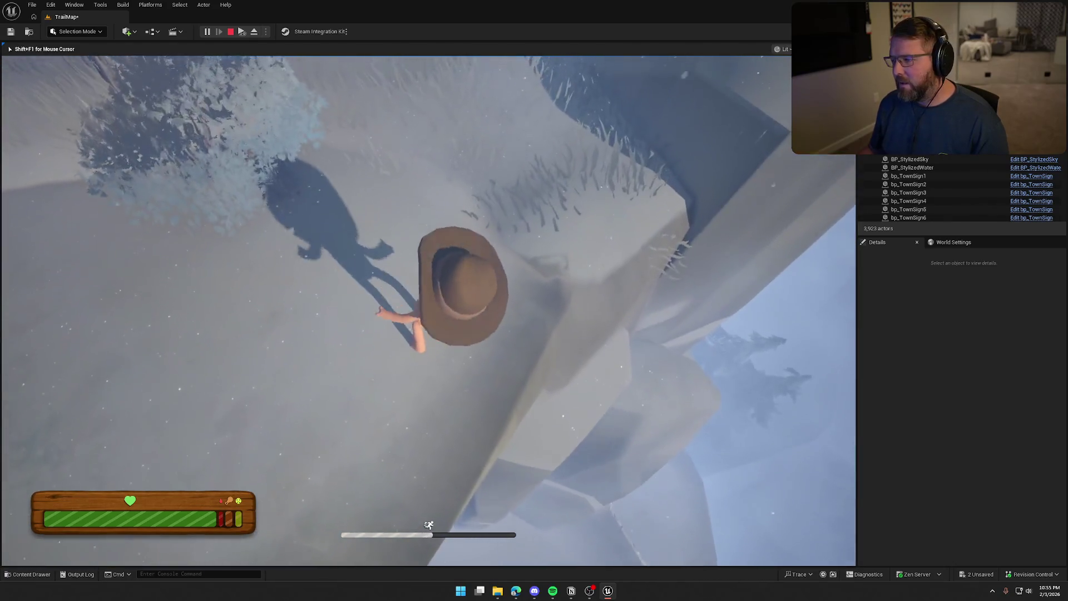
key("w")
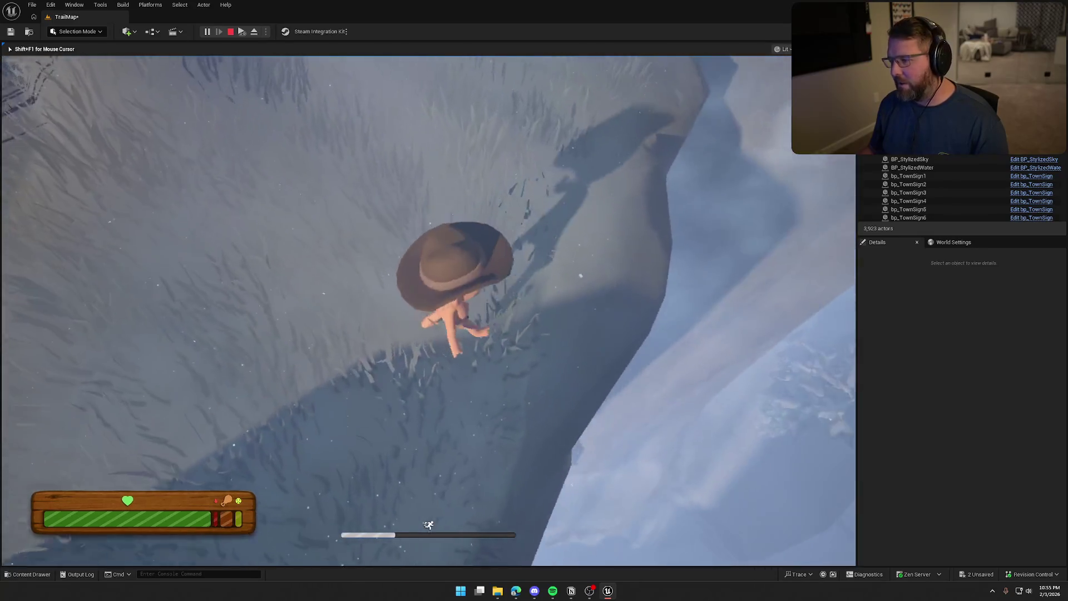
Run past the tree up the snowy slope and get into the wagon's driver seat.
key("w")
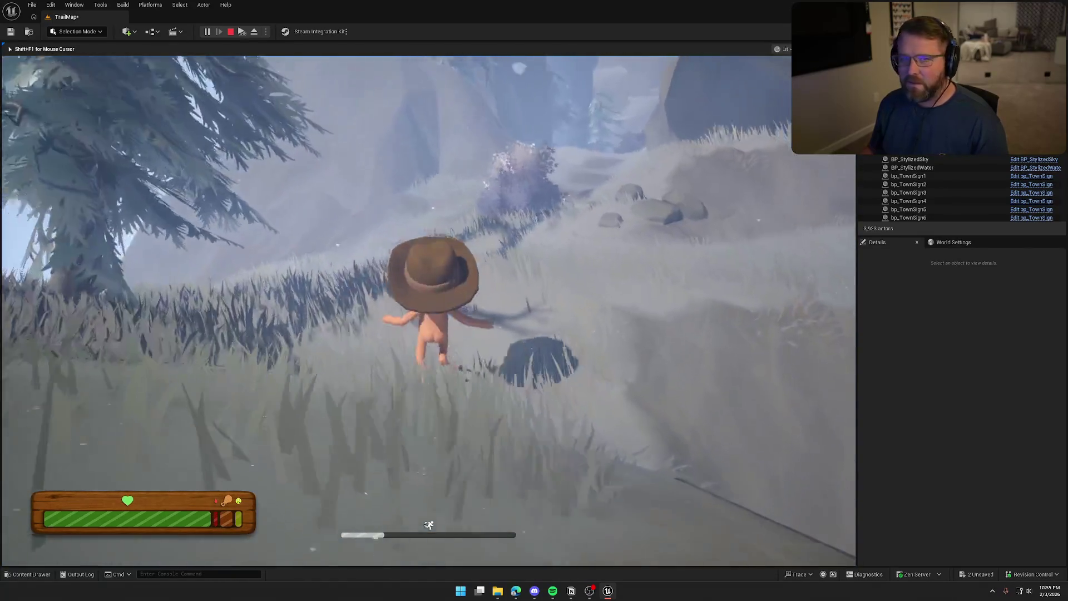
key("w")
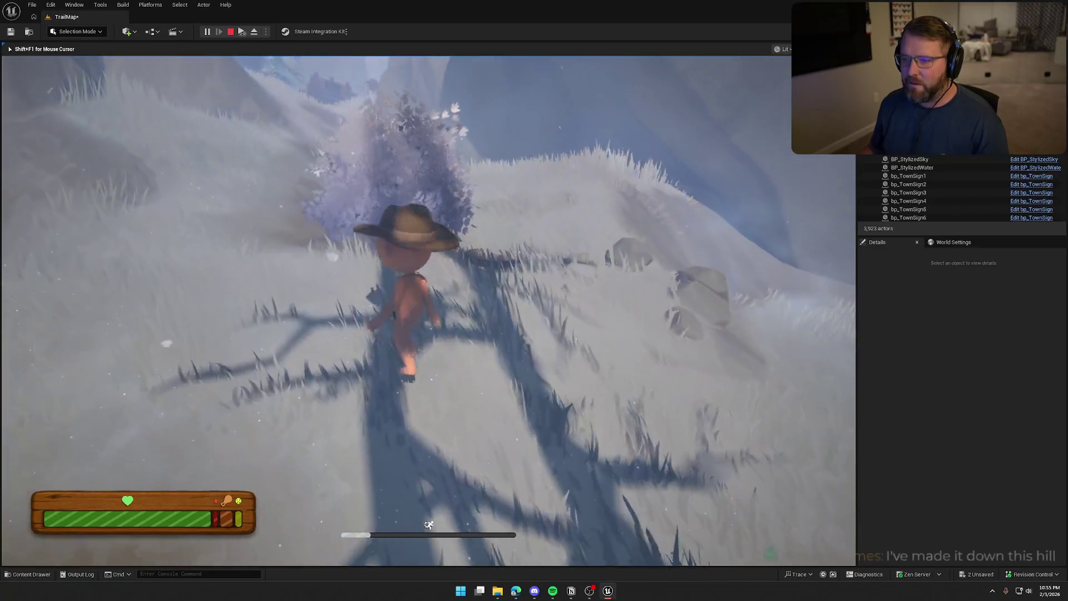
key("w")
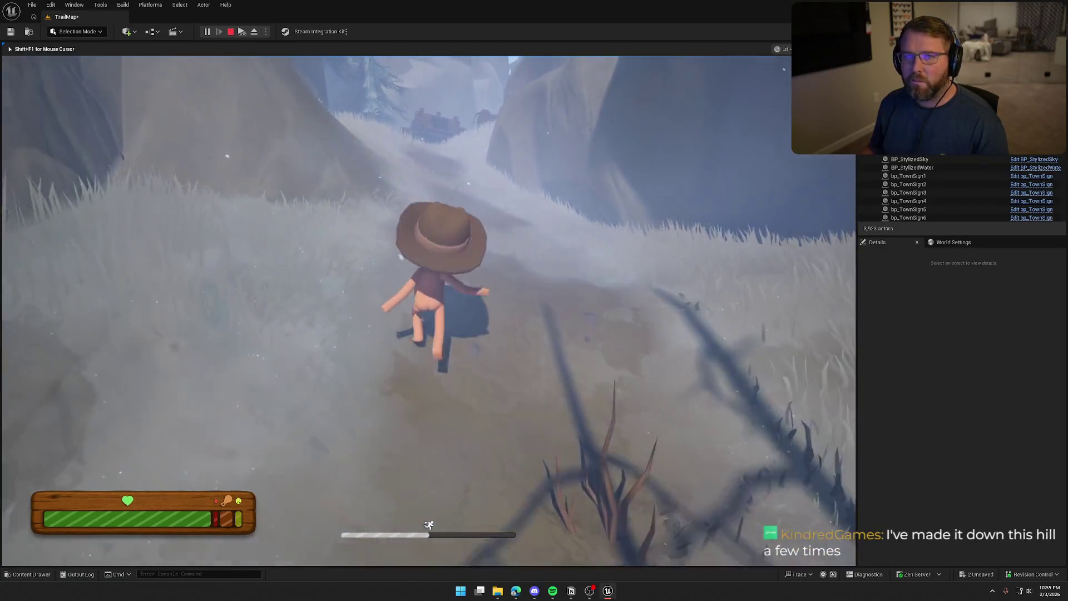
key("w")
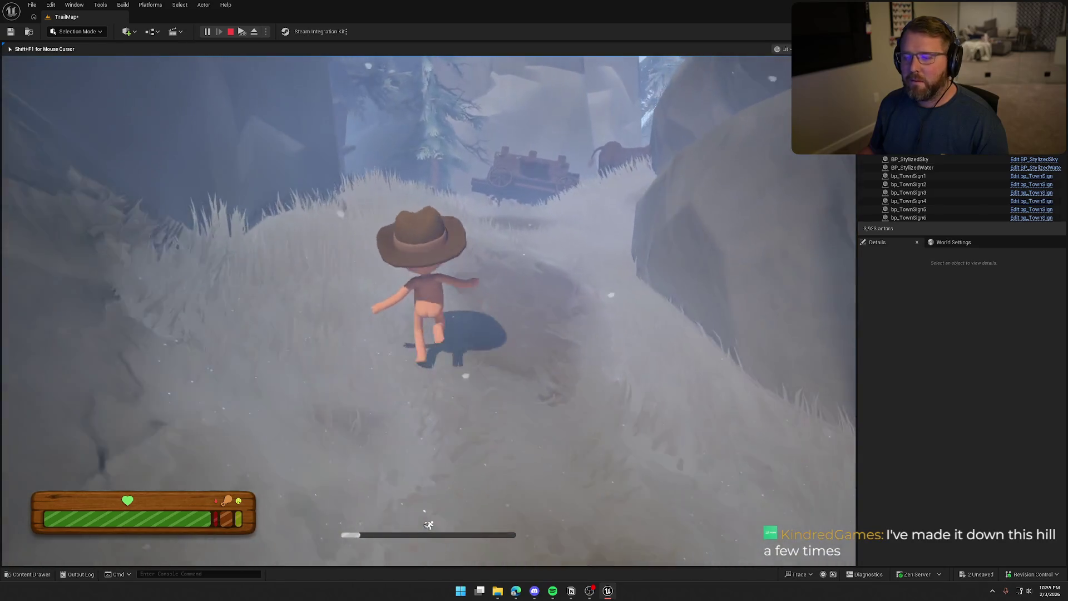
key("w")
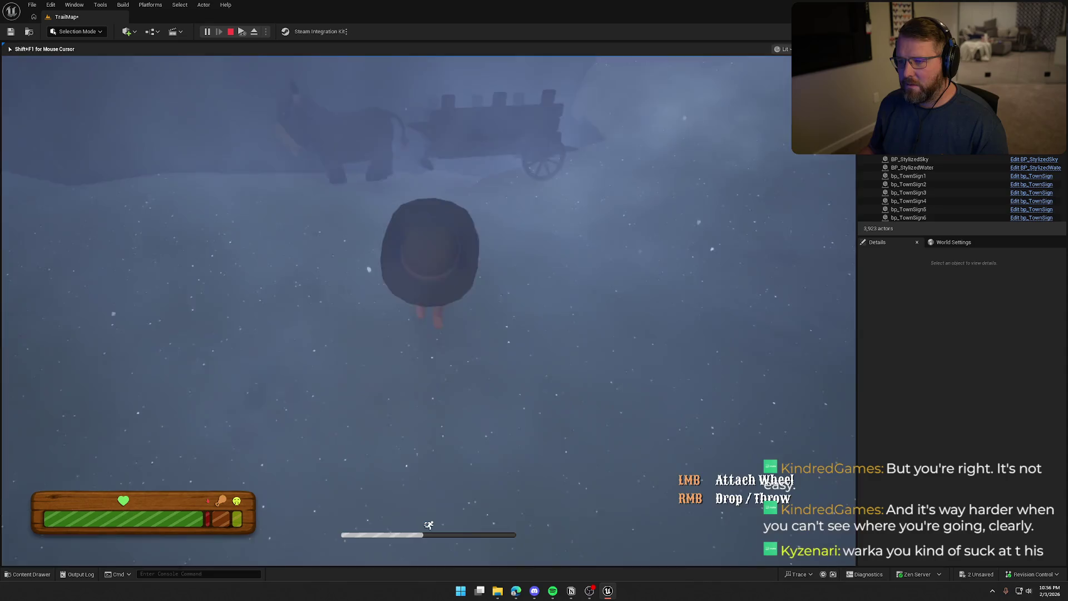
key("e")
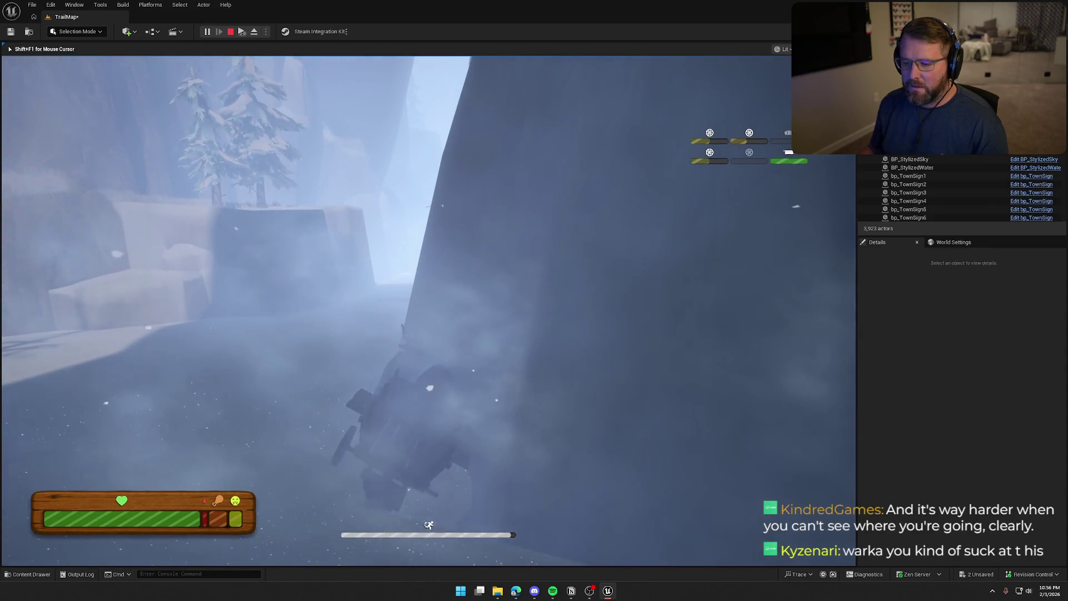
Get off the wagon on foot and stop the play test.
key("e")
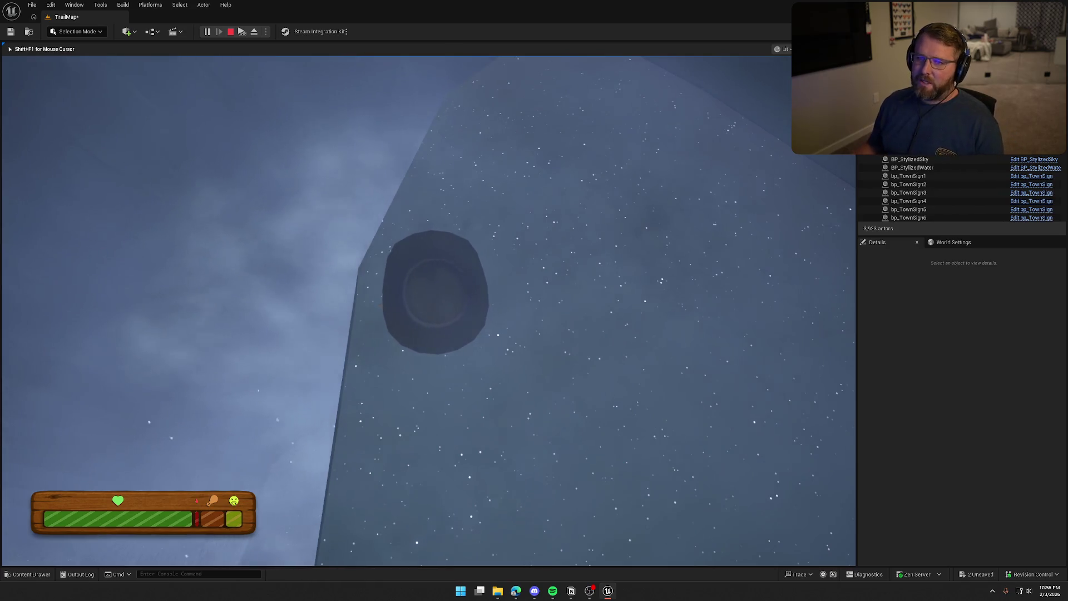
key("Escape")
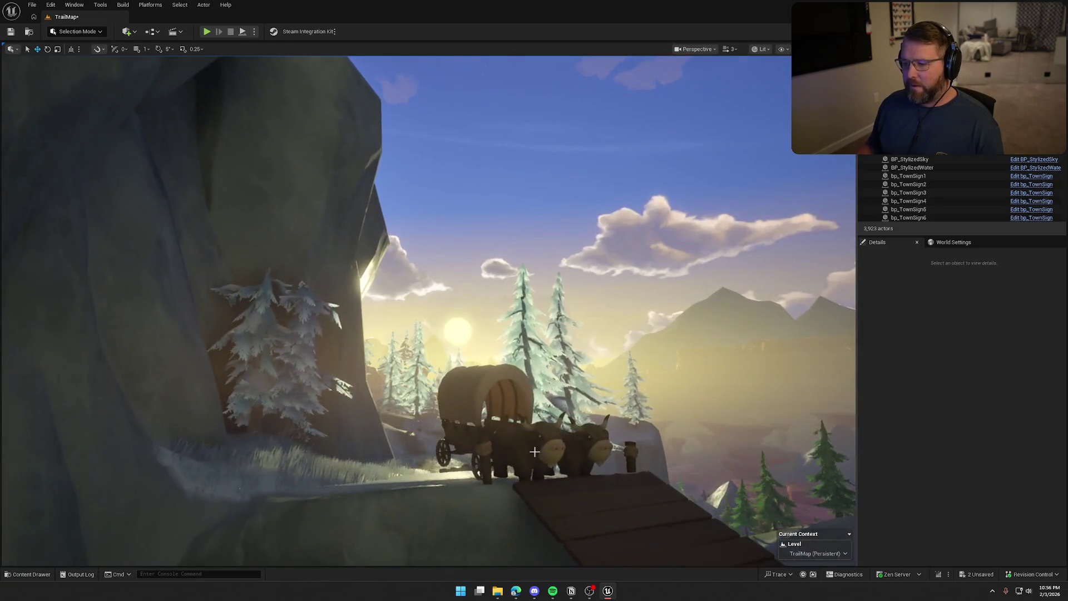
Frame bp_AVSWagon_Debug5, start a new play test, and walk over to drive the wagon.
left_click(495, 434)
key("f")
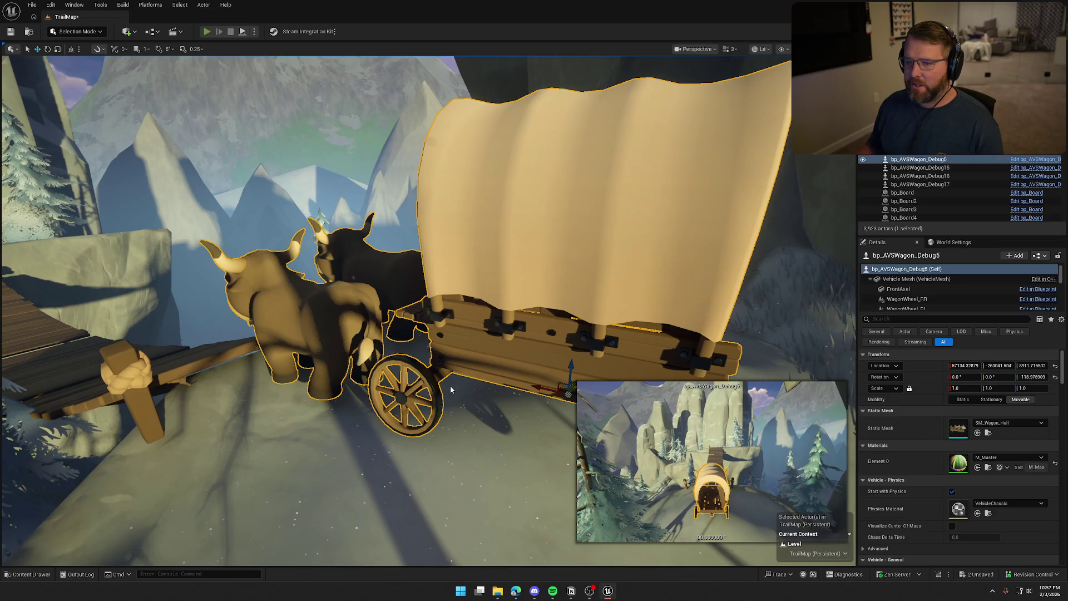
key("alt+p")
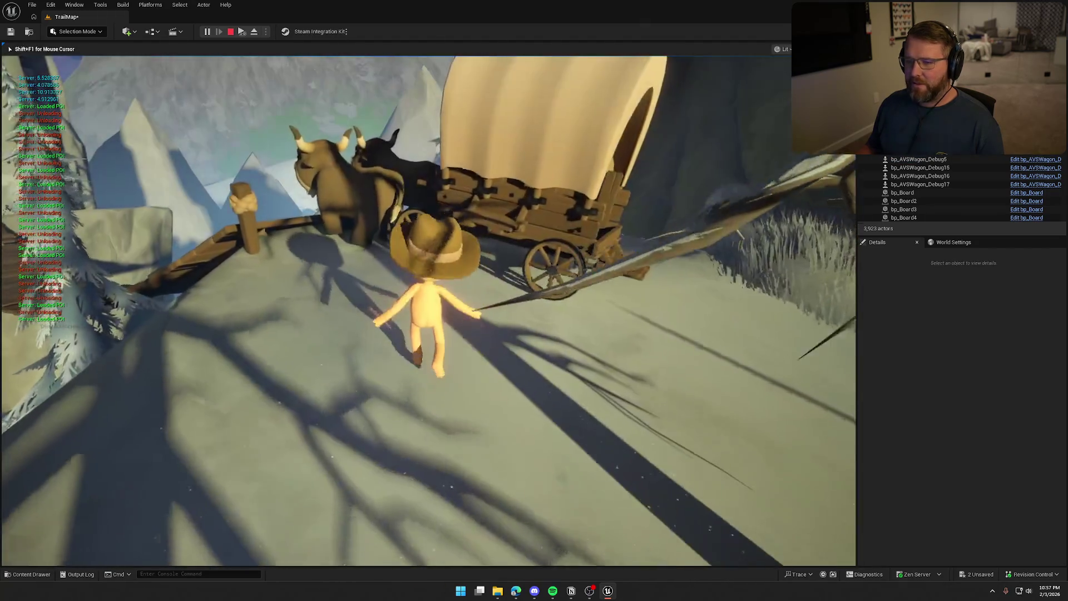
key("w")
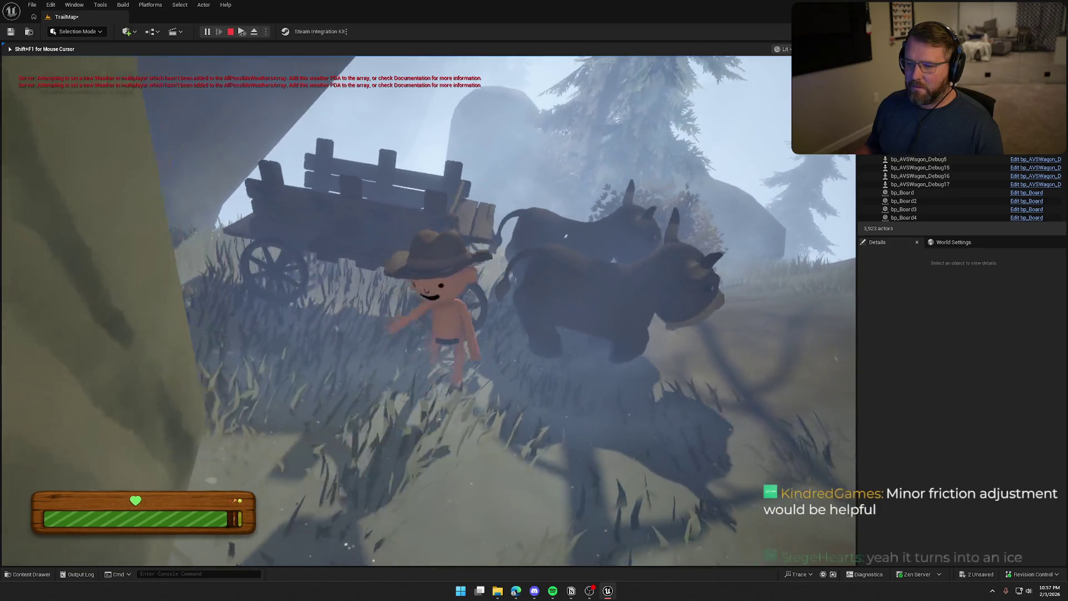
key("e")
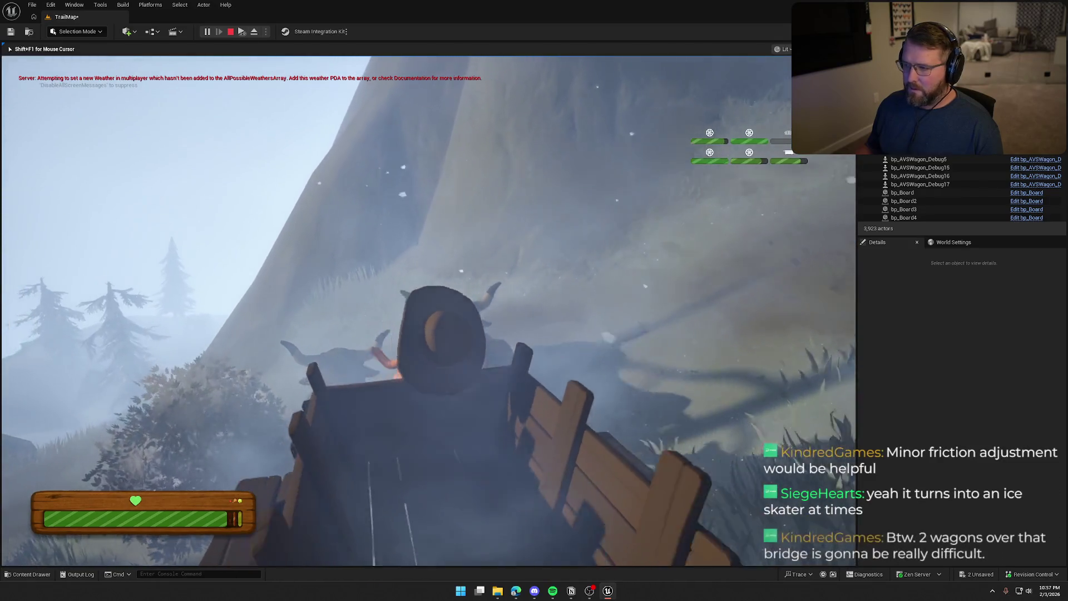
Drive the wagon uphill along the trail, then stop the play test.
key("w")
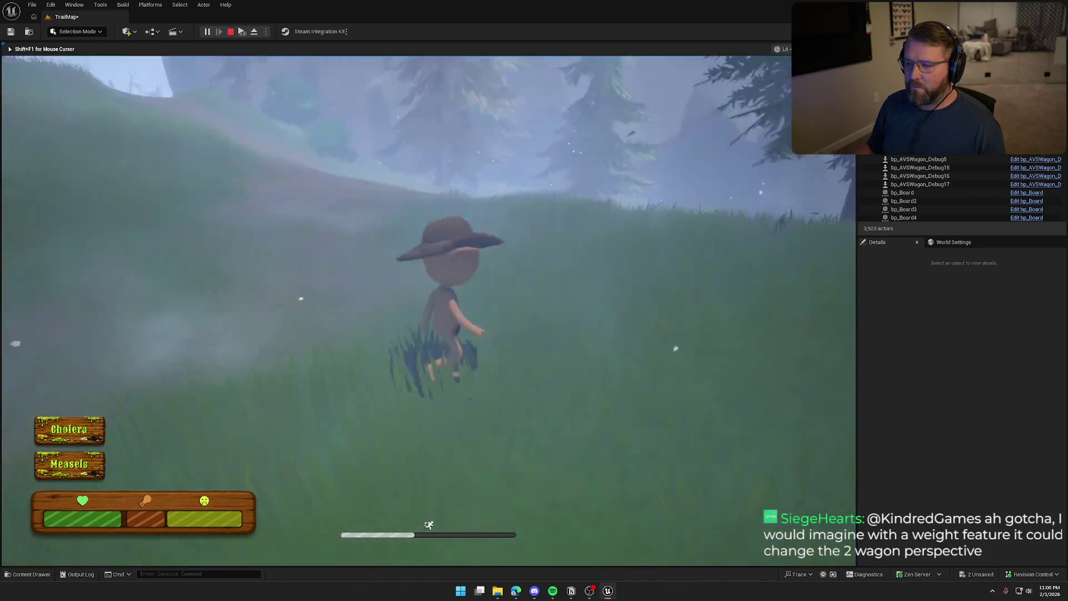
key("Escape")
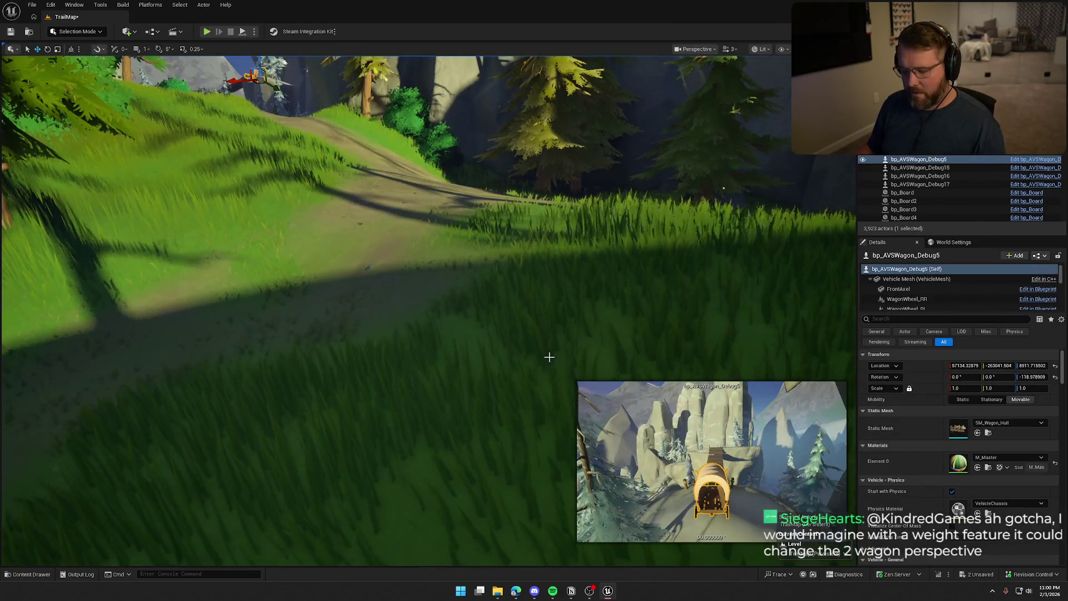
Open the bp_AVSWagon blueprint and select all four WagonWheel components, FL through RR.
double_click(936, 158)
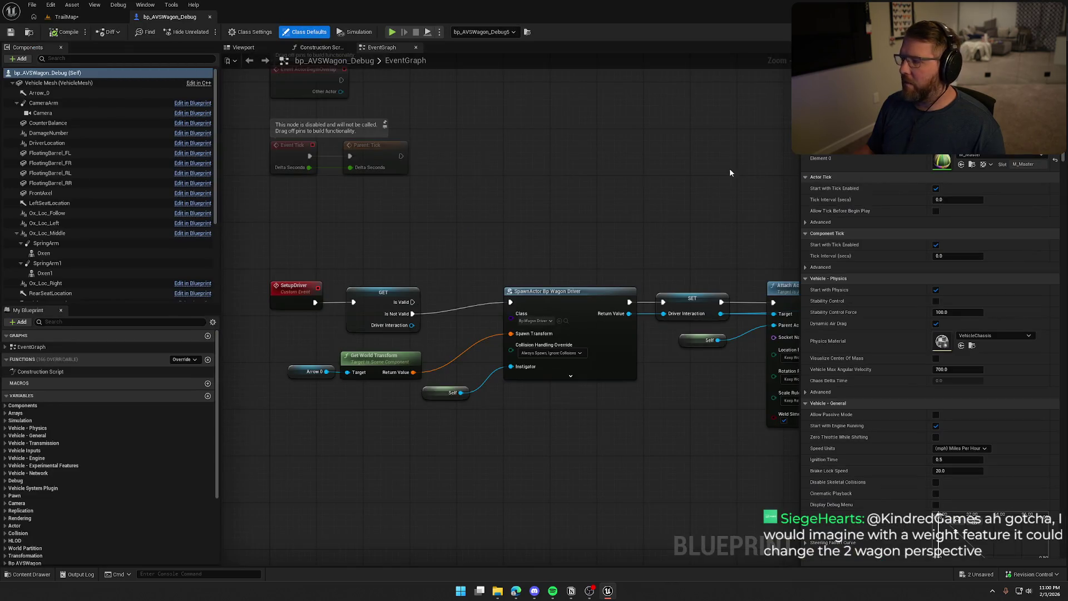
double_click(370, 146)
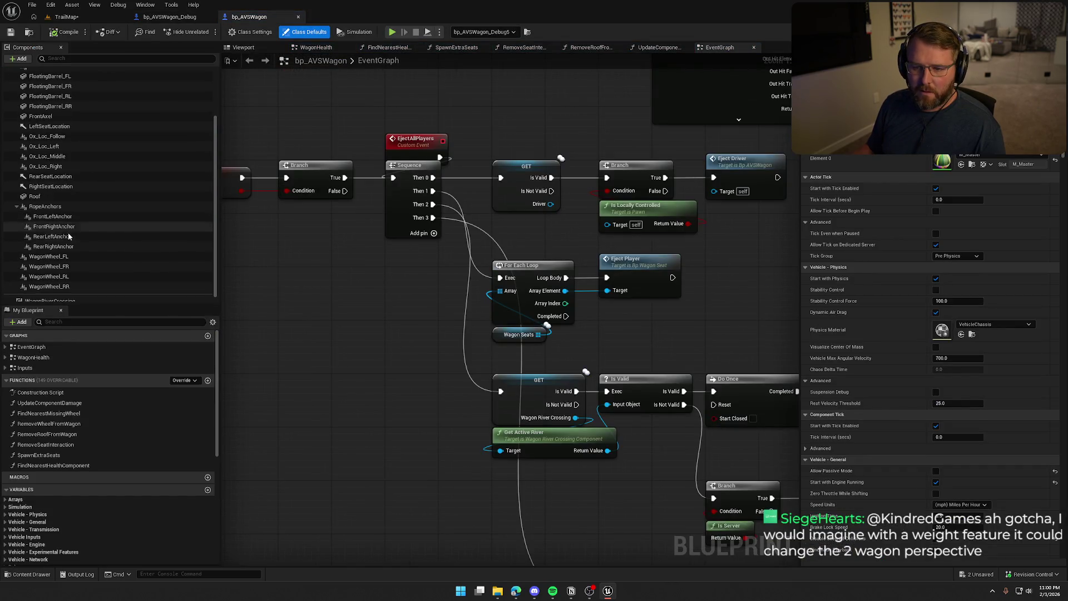
scroll(67, 232, "down", 1)
left_click(55, 251)
left_click(56, 282, "shift")
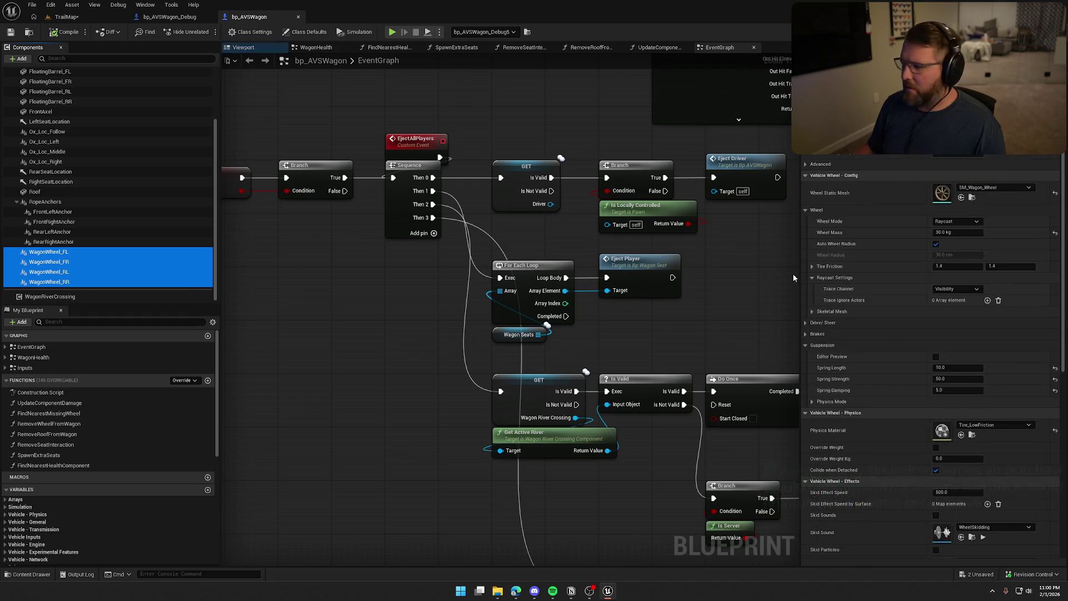
Set the wheels' Tire Friction X and Y to 4.0, compile, and check out the asset.
left_click(812, 265)
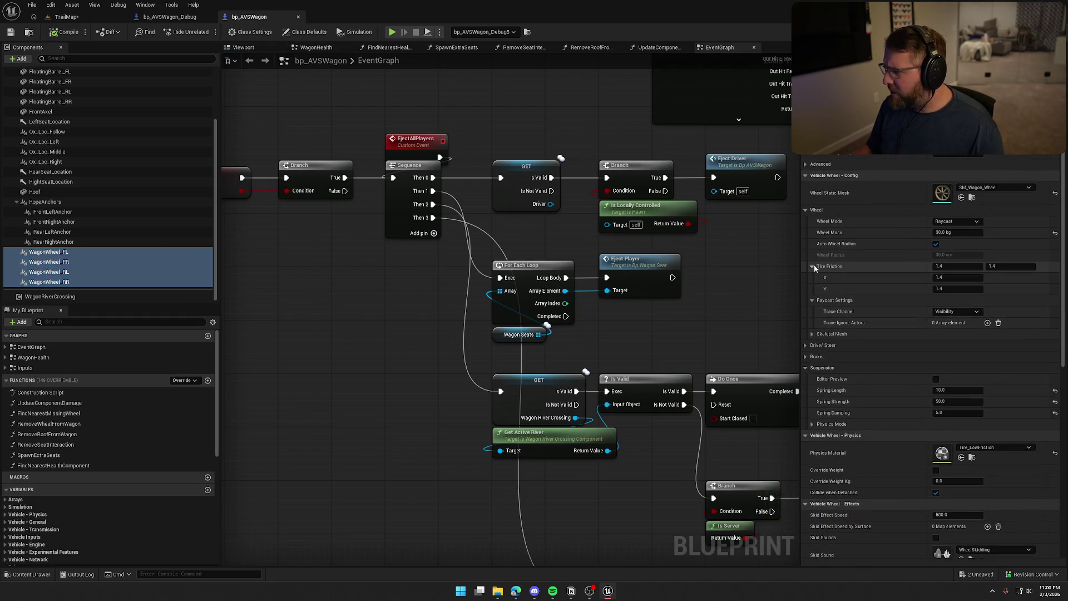
left_click(812, 266)
left_click(949, 267)
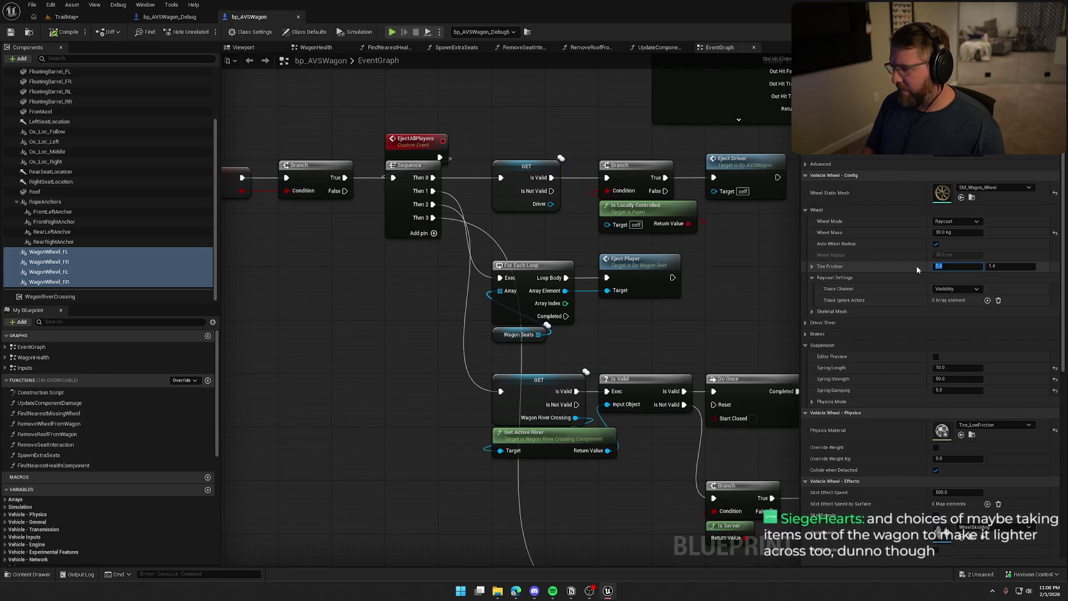
key("Tab")
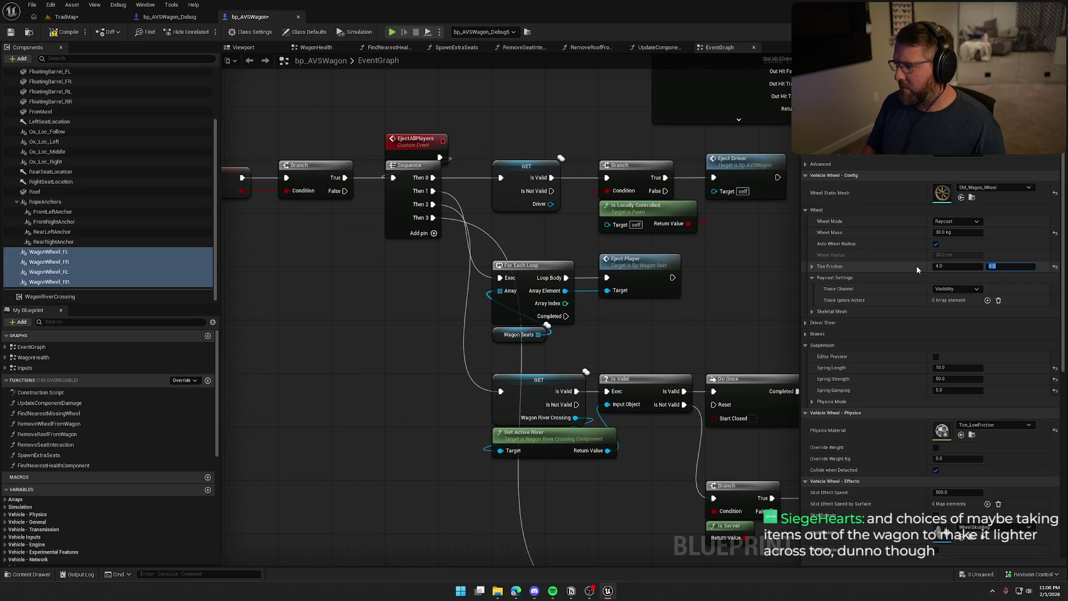
key("Return")
left_click(68, 33)
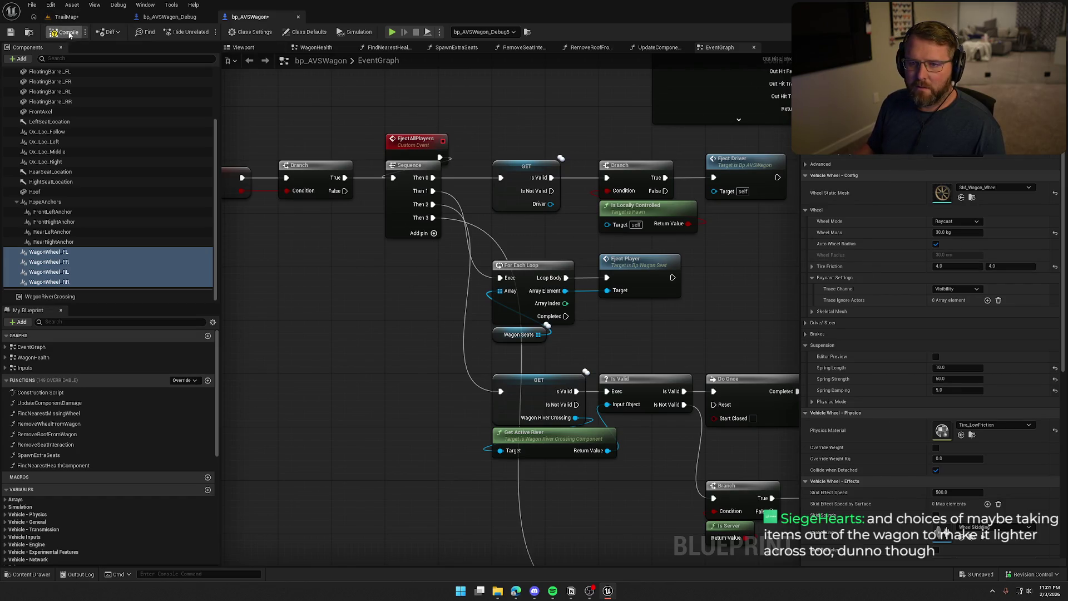
left_click(553, 389)
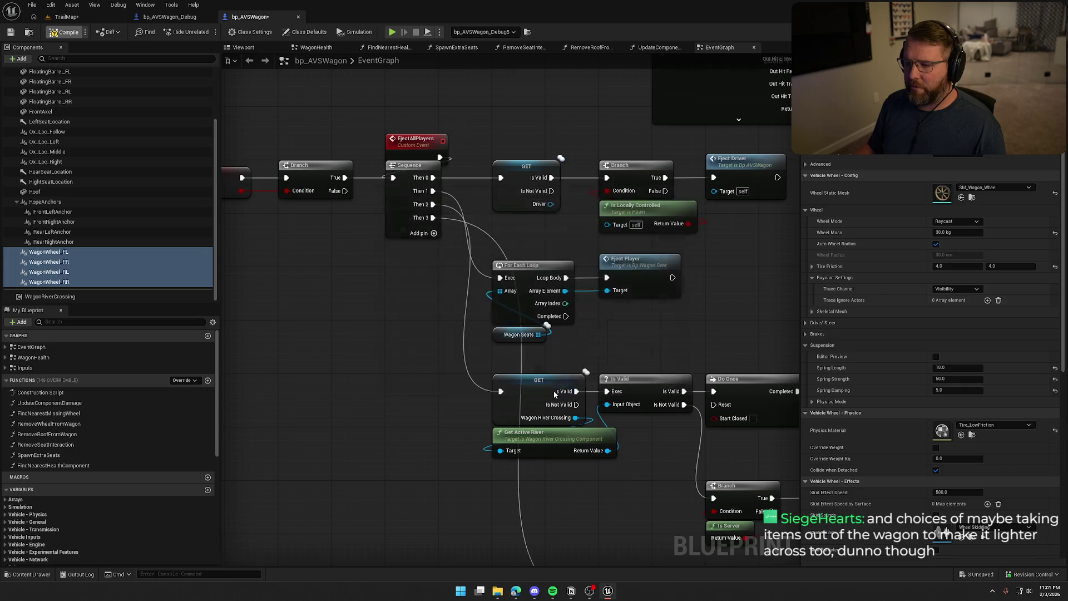
left_click(111, 18)
mouse_move(334, 278)
left_mouse_down()
mouse_move(401, 239)
mouse_move(384, 254)
left_mouse_up()
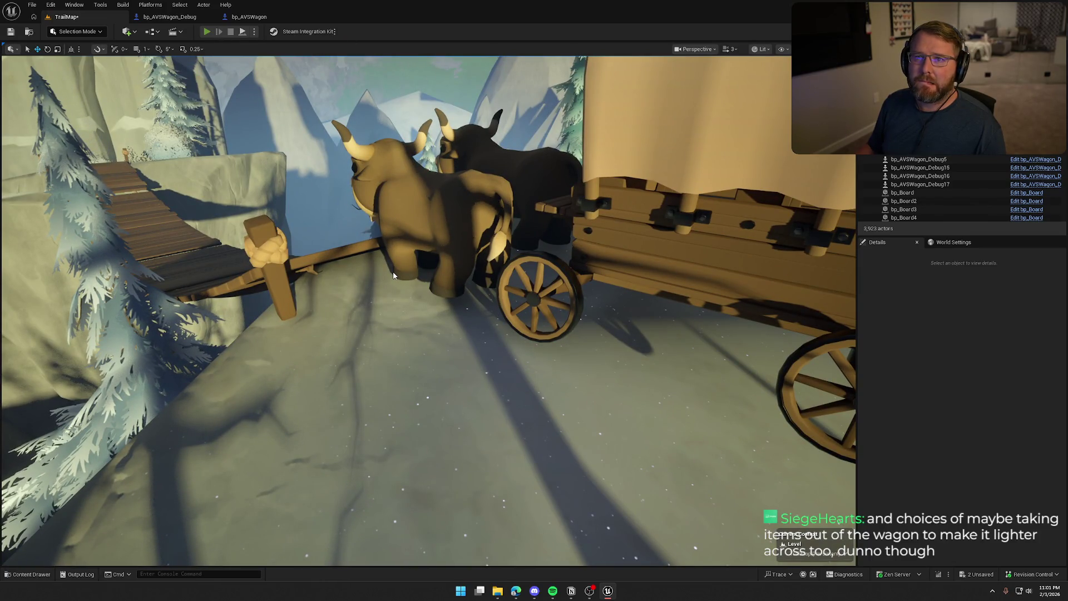
Start a play test, board the wagon, and drive it across the wooden bridge.
key("alt+p")
key("w")
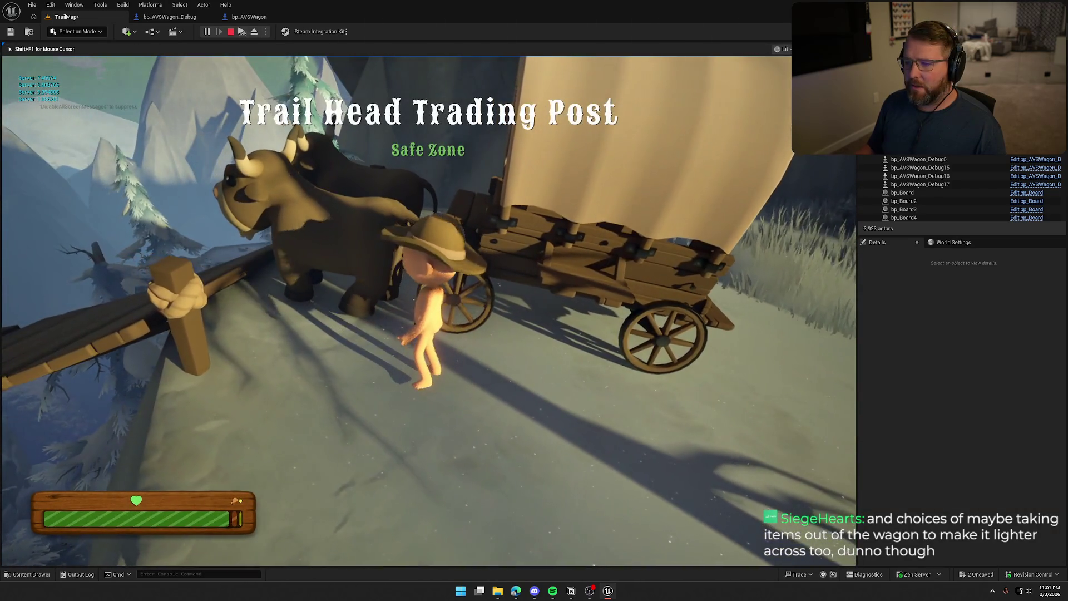
key("e")
key("w")
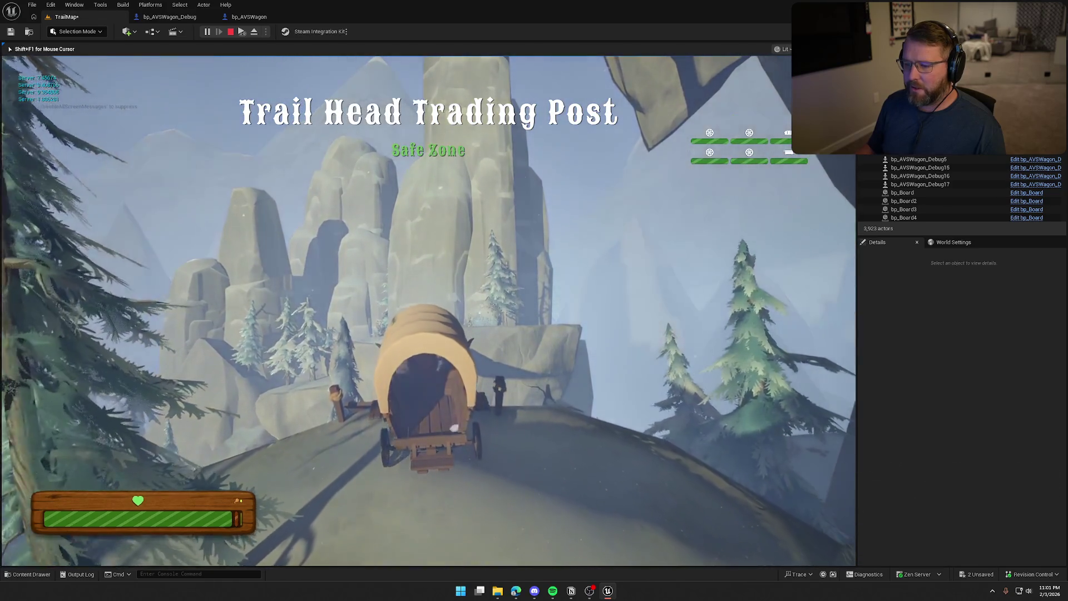
key("w")
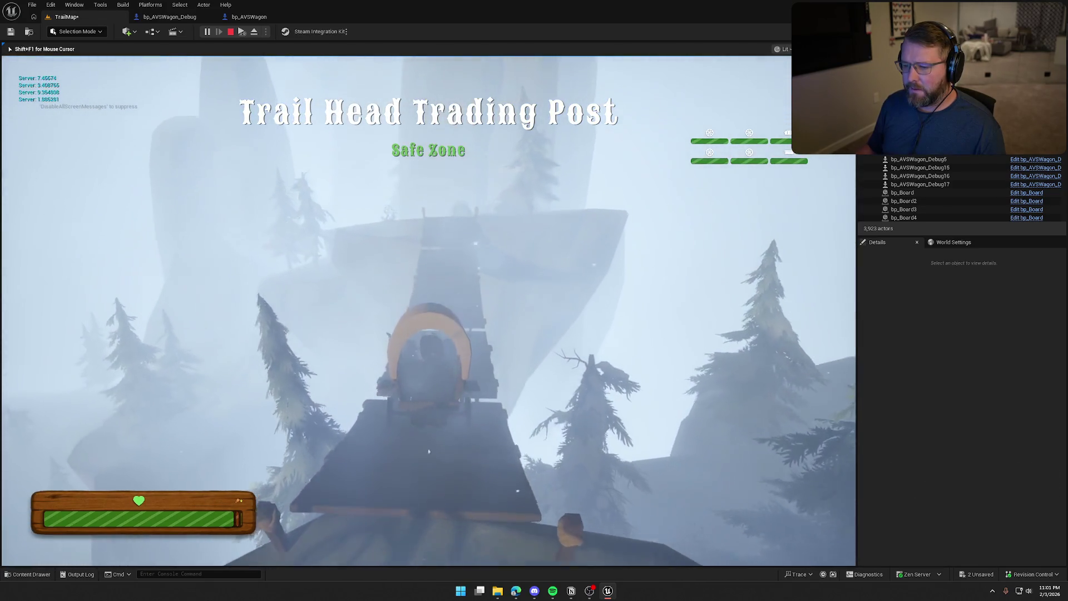
key("w")
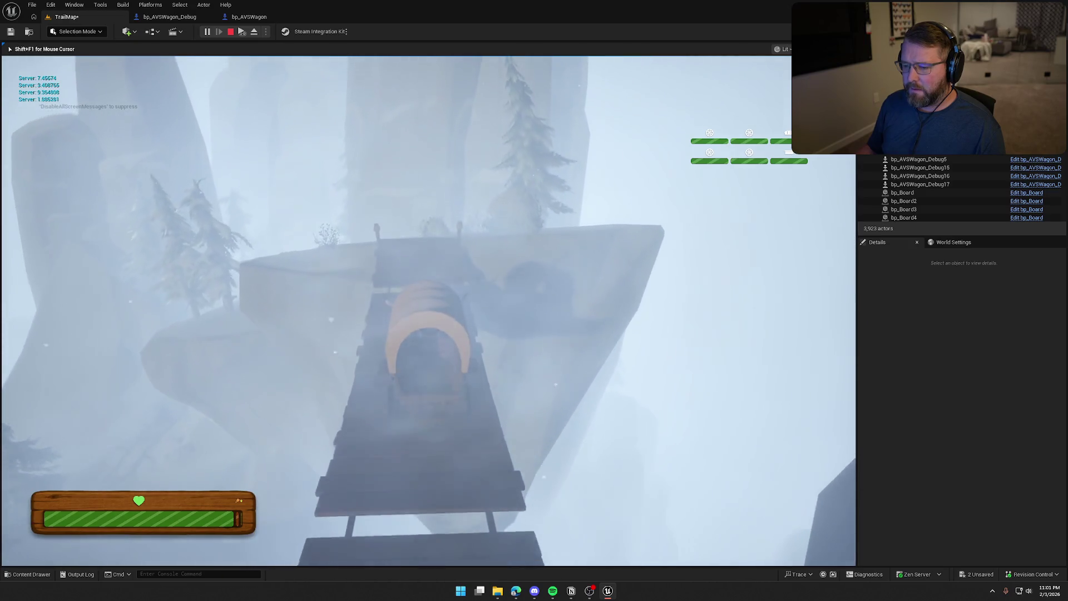
key("w")
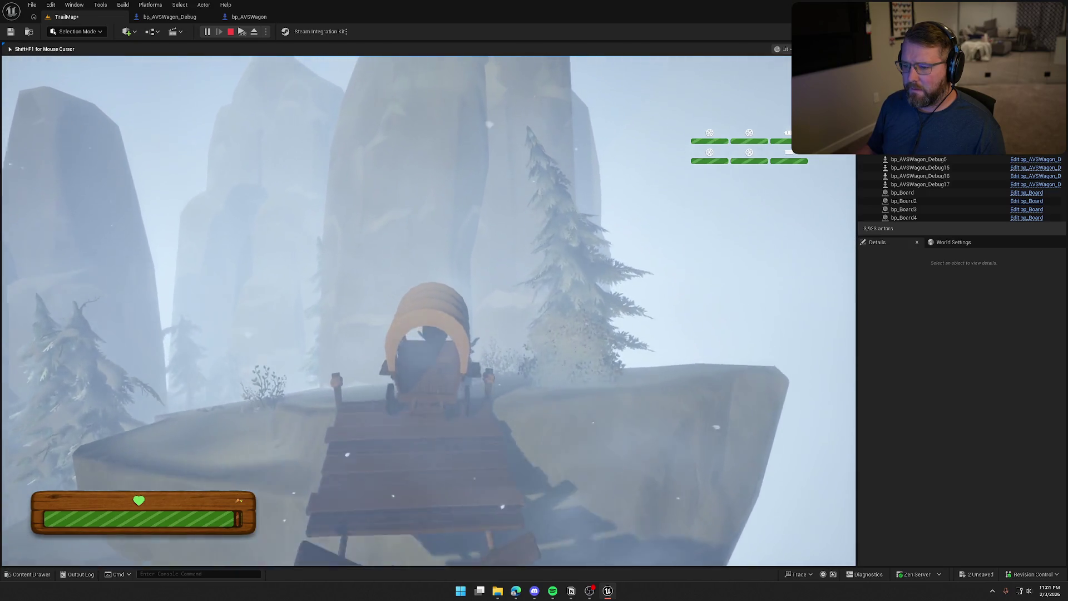
Steer left up the foggy cliff slope, cross the bridge again, and end the test.
key("w")
key("a")
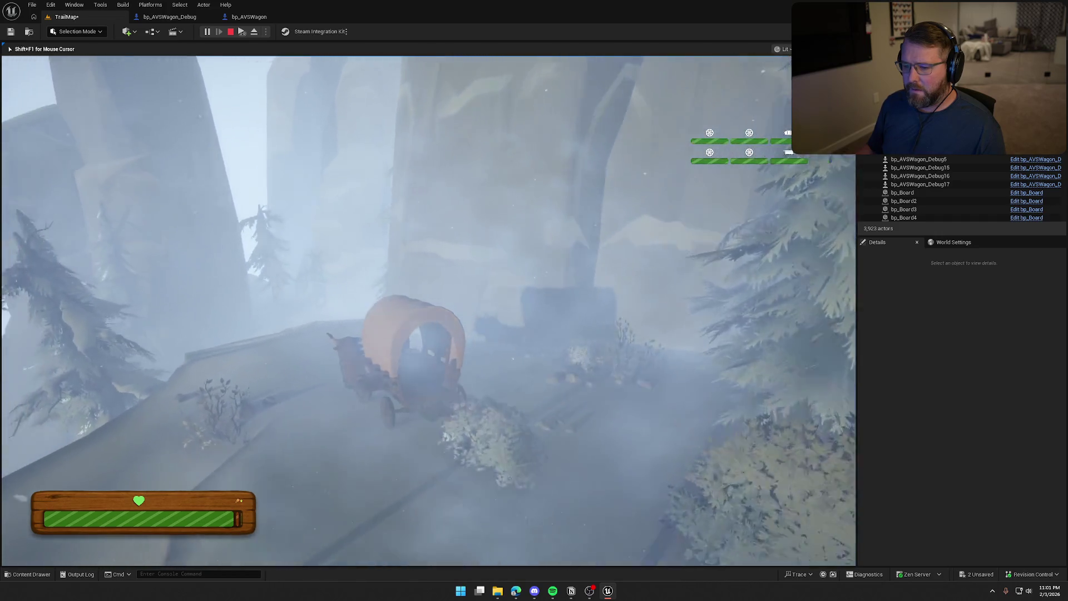
key("w")
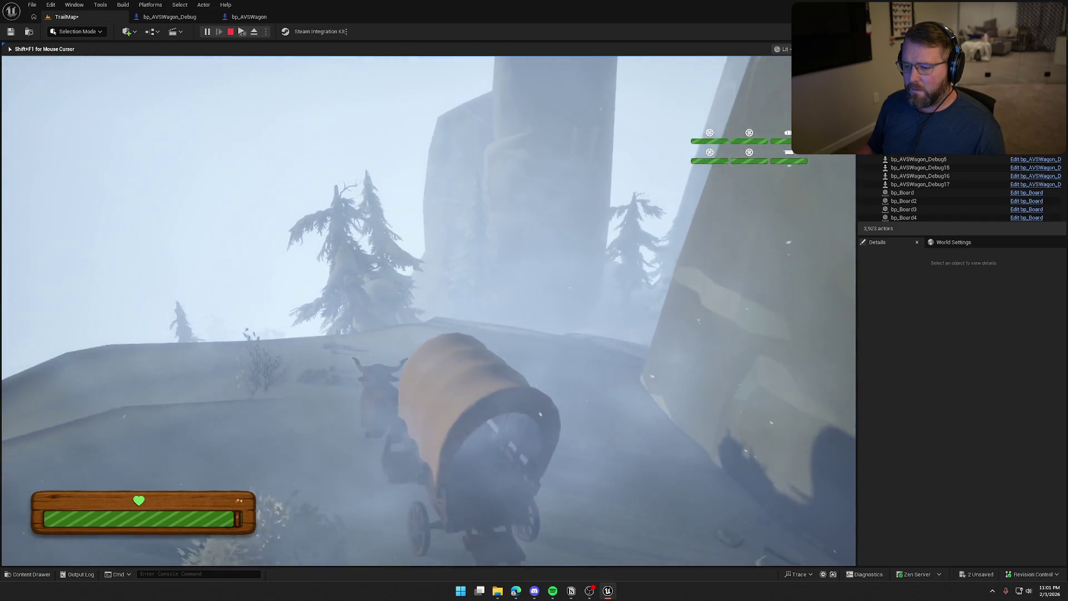
key("w")
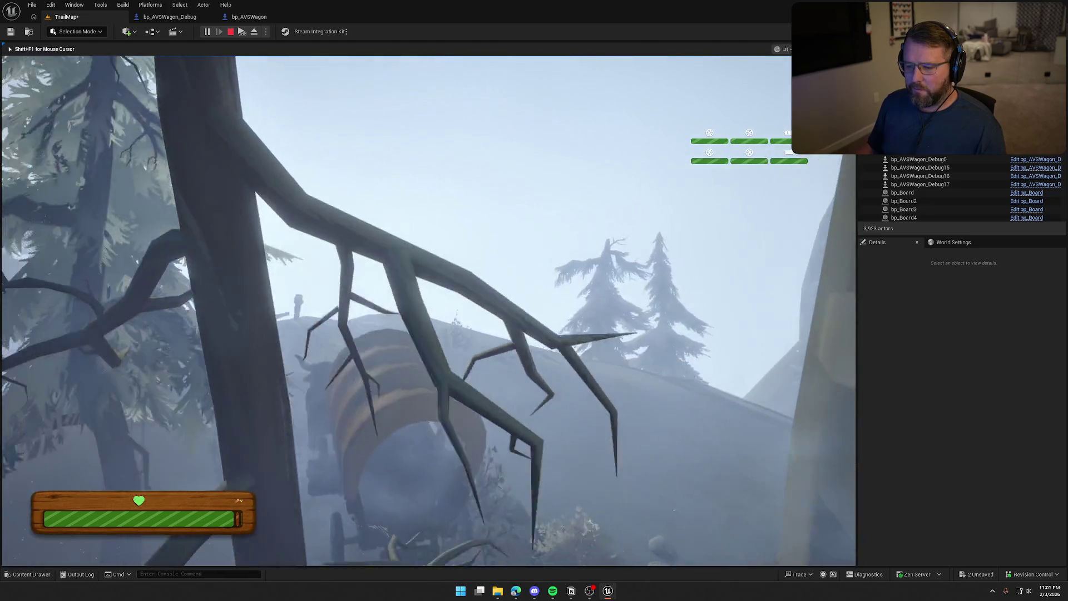
key("w")
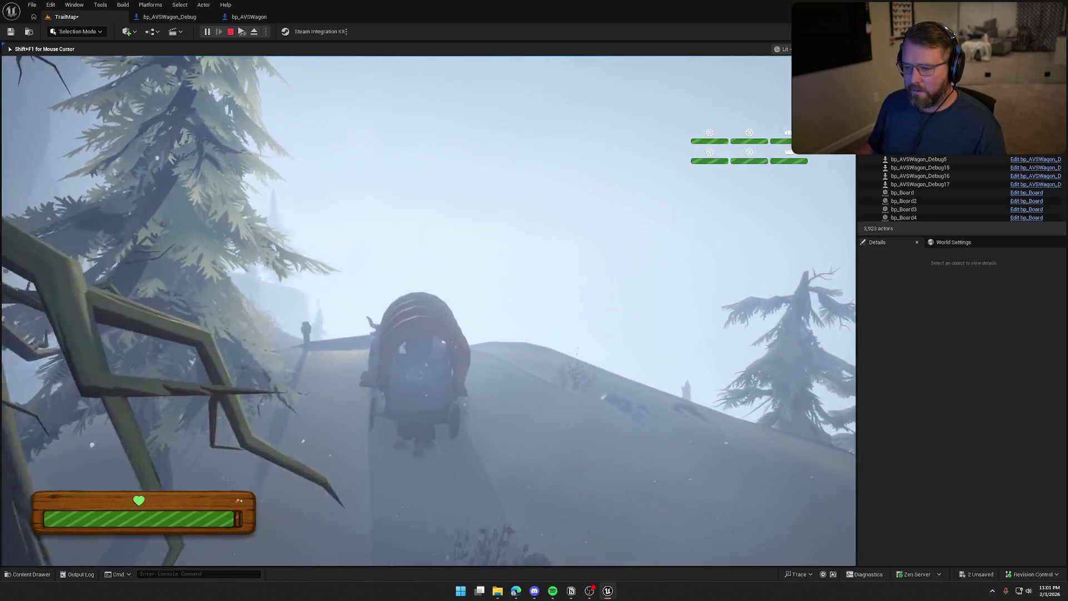
key("w")
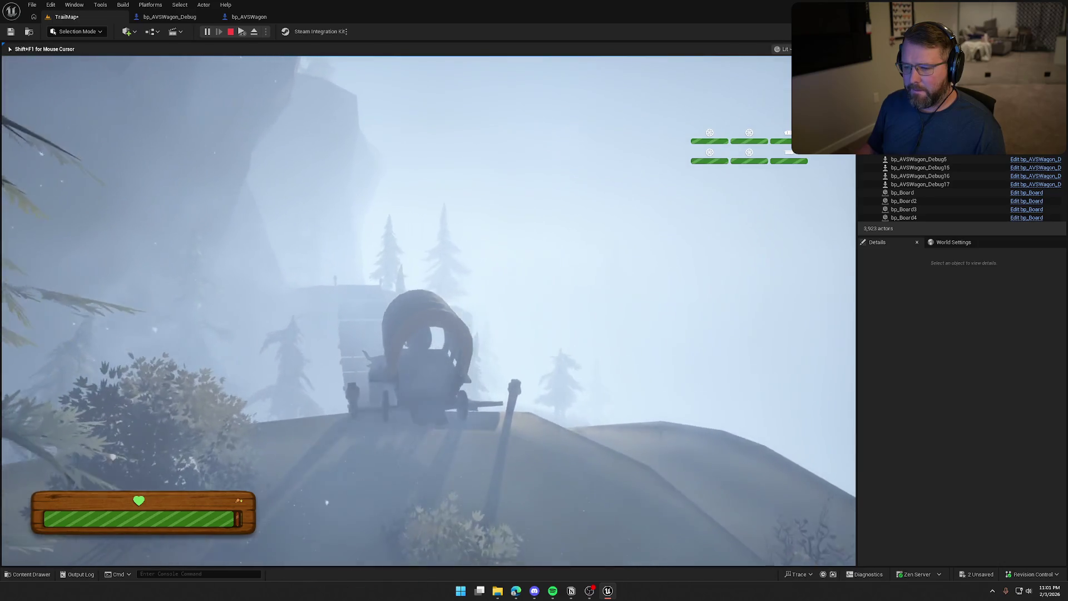
key("w")
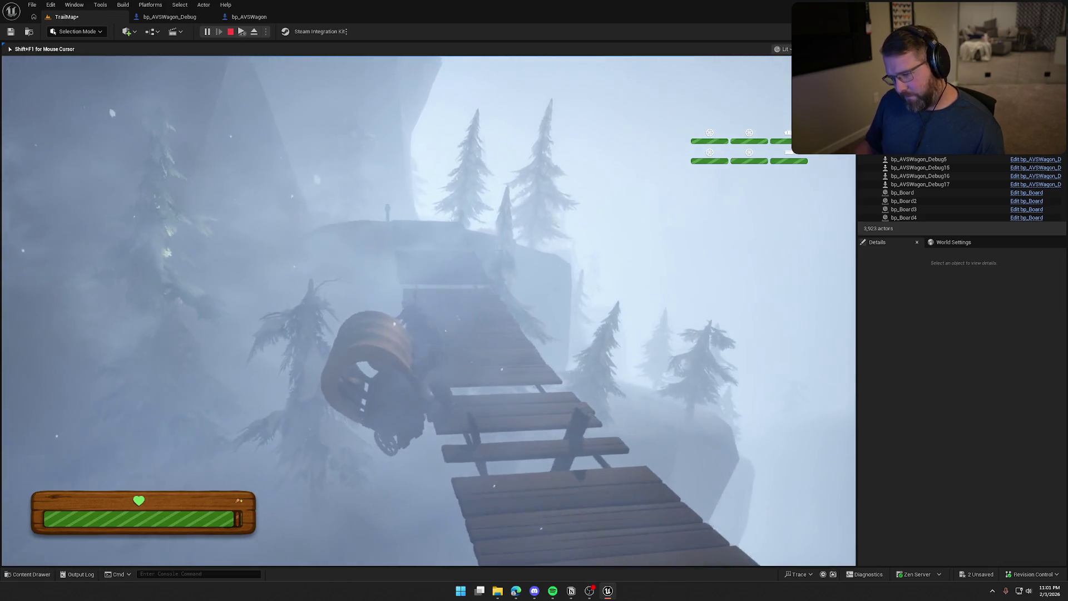
key("Escape")
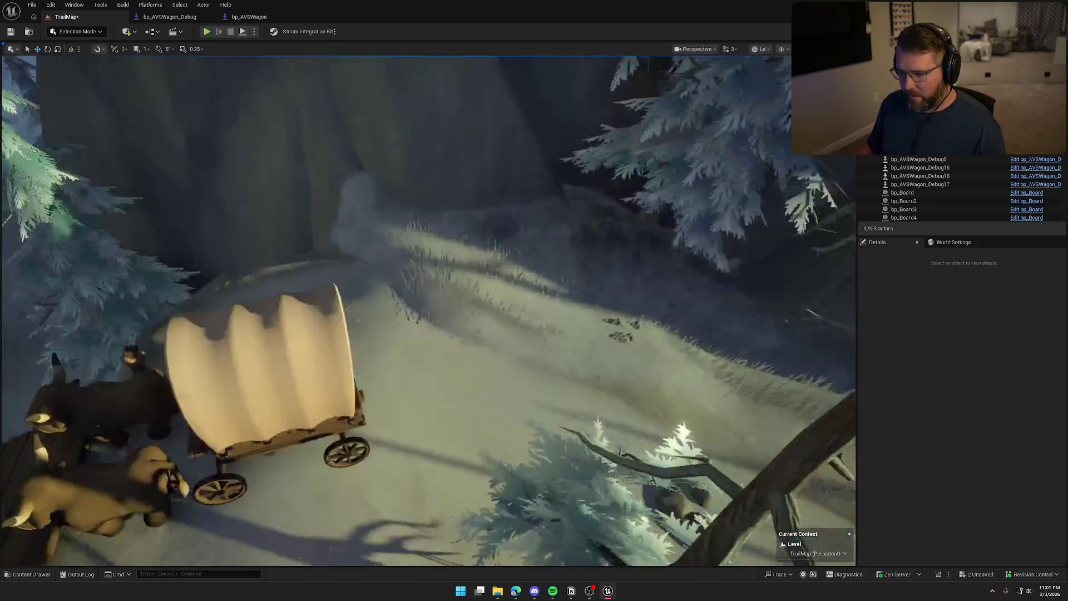
Test-drive the wagon until it ends in the river, then switch to the bp_AVSWagon blueprint.
scroll(405, 284, "up", 3)
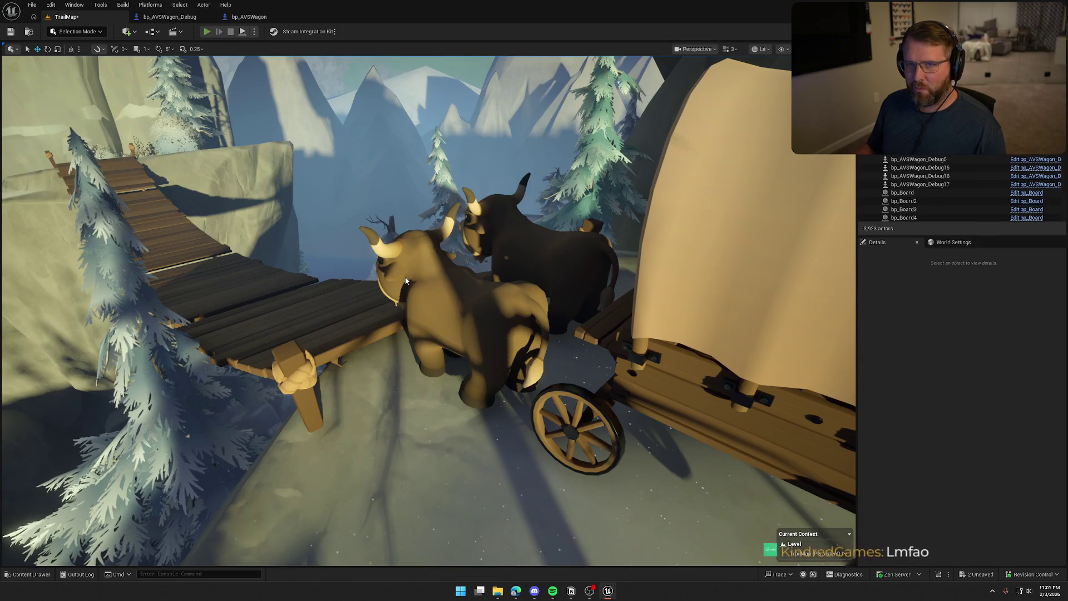
key("alt+p")
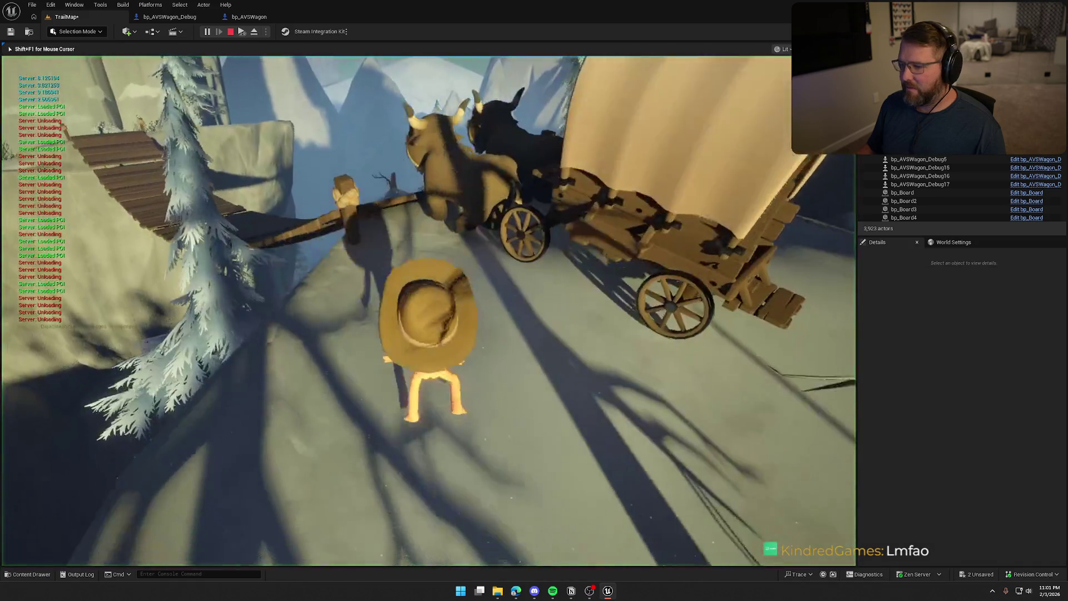
key("e")
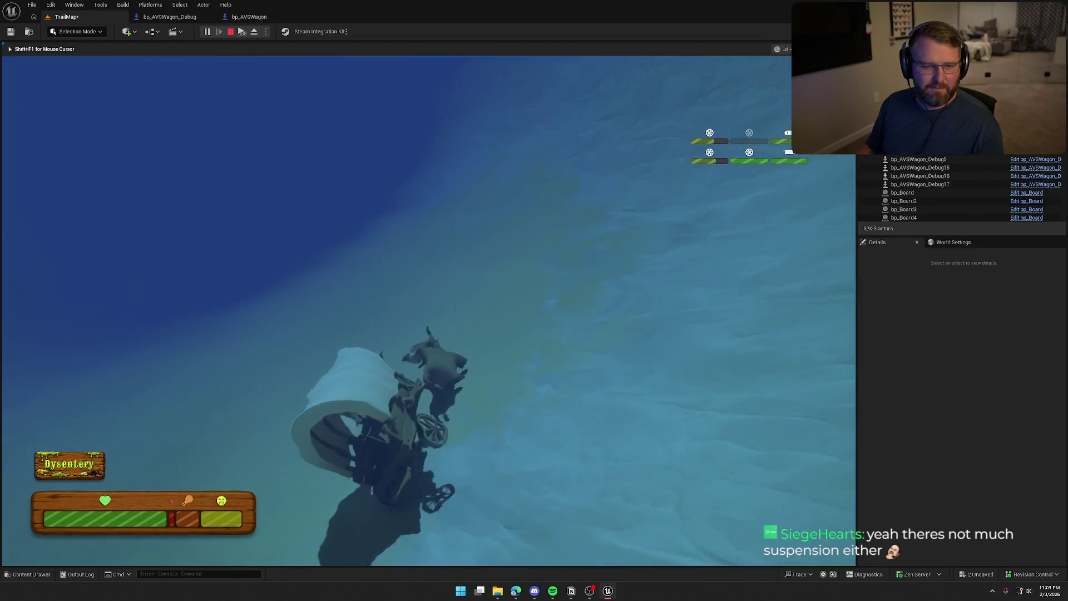
key("Escape")
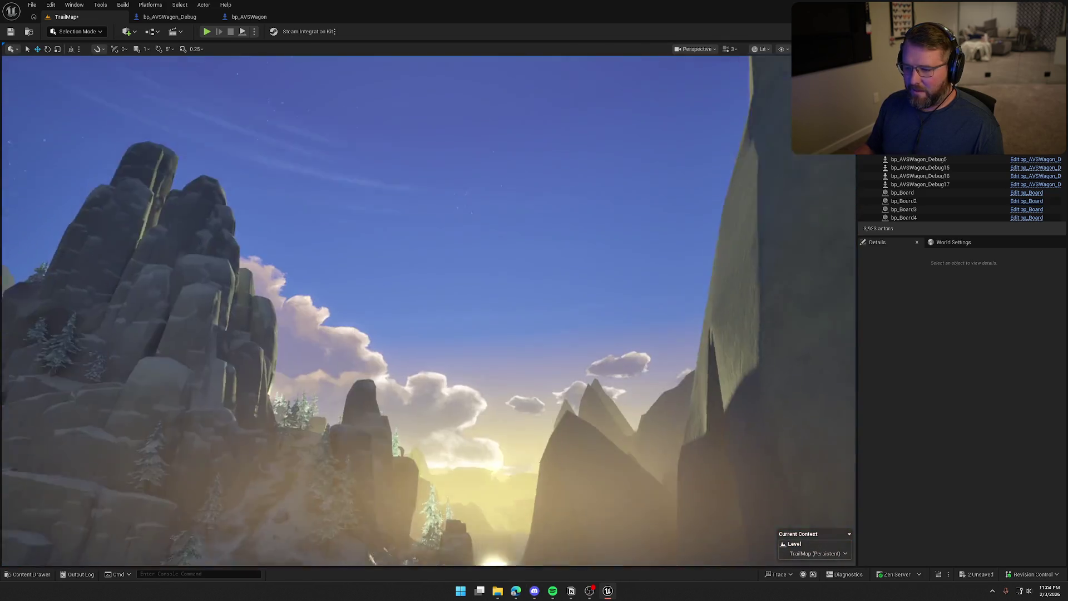
left_click_drag(390, 278, 334, 334)
left_click(244, 17)
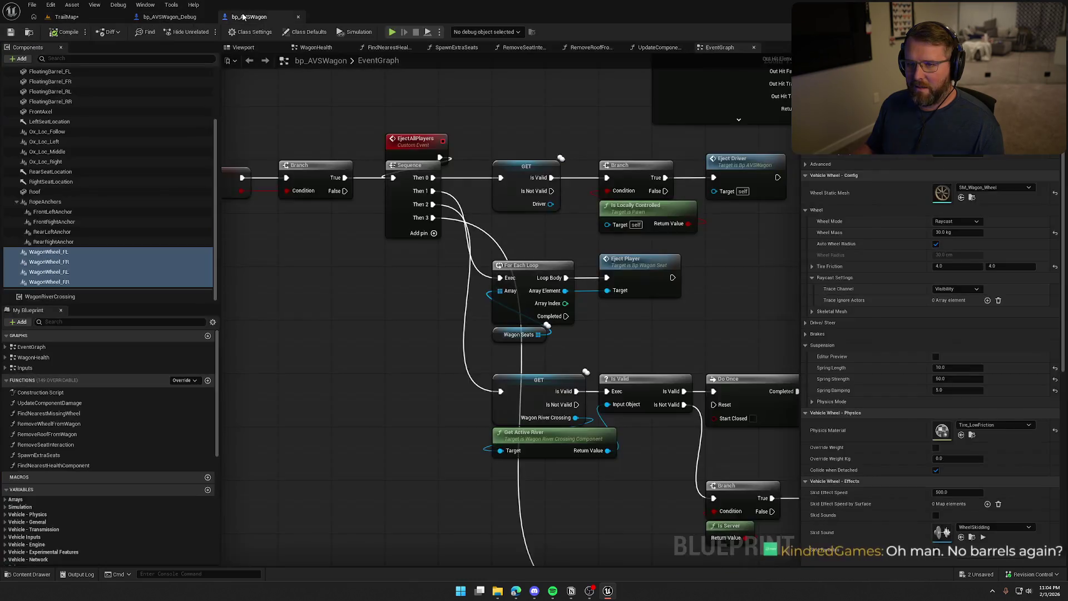
Select all four WagonWheel components and set their Tire Friction to 2.5.
left_click(52, 271)
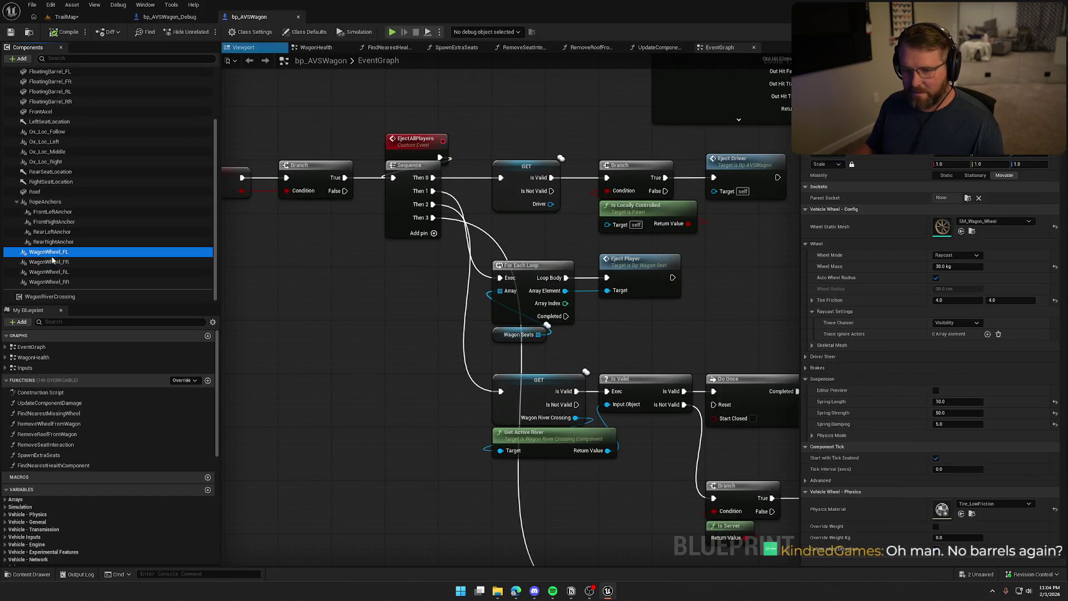
left_click(62, 281, "ctrl")
left_click(49, 251, "shift")
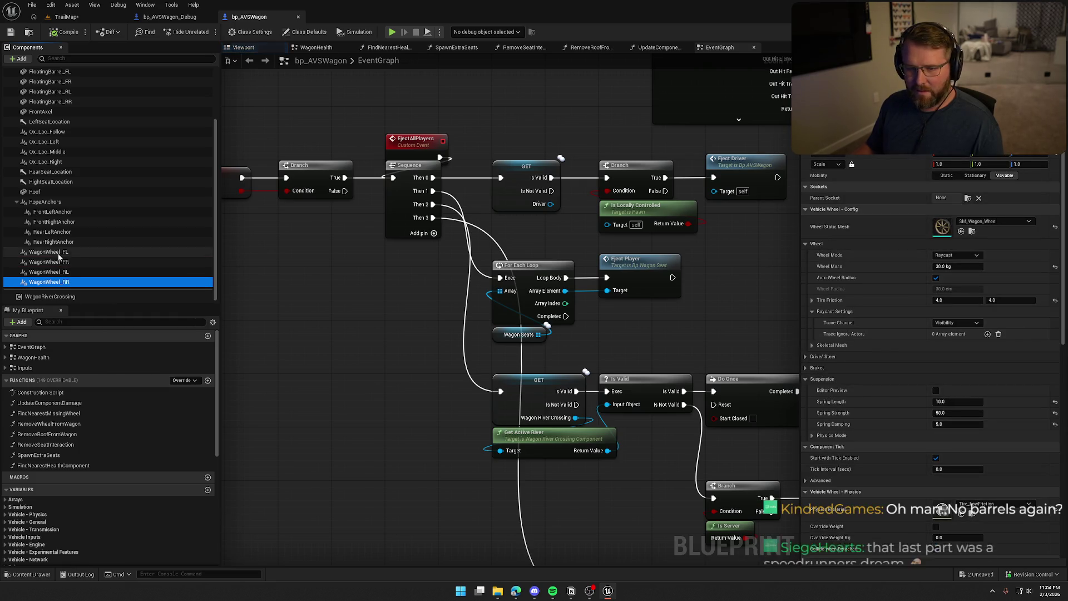
scroll(936, 291, "down", 2)
left_click(1057, 269)
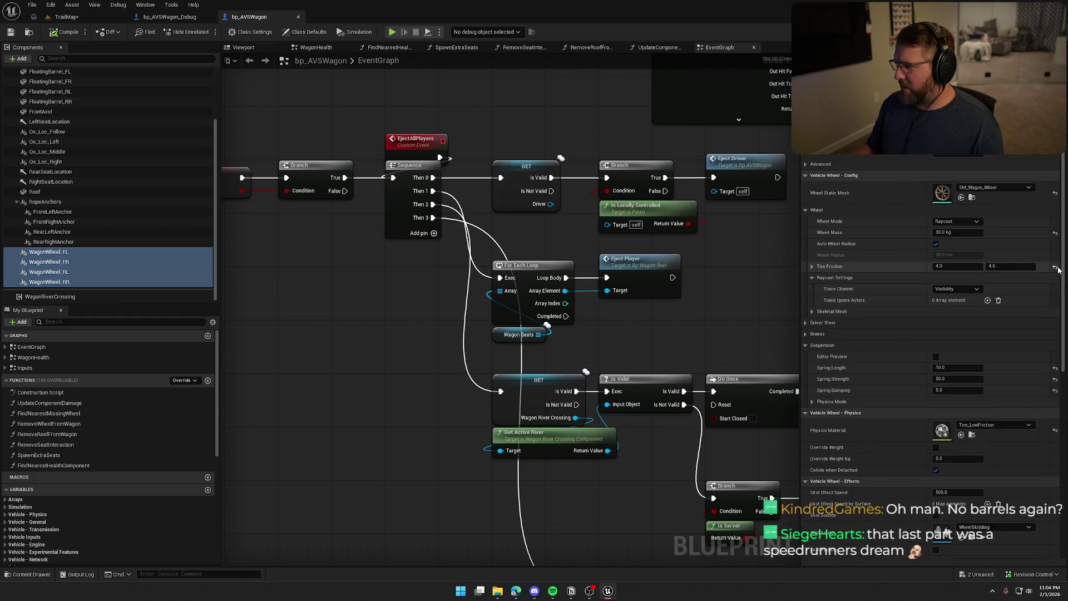
type("2.5")
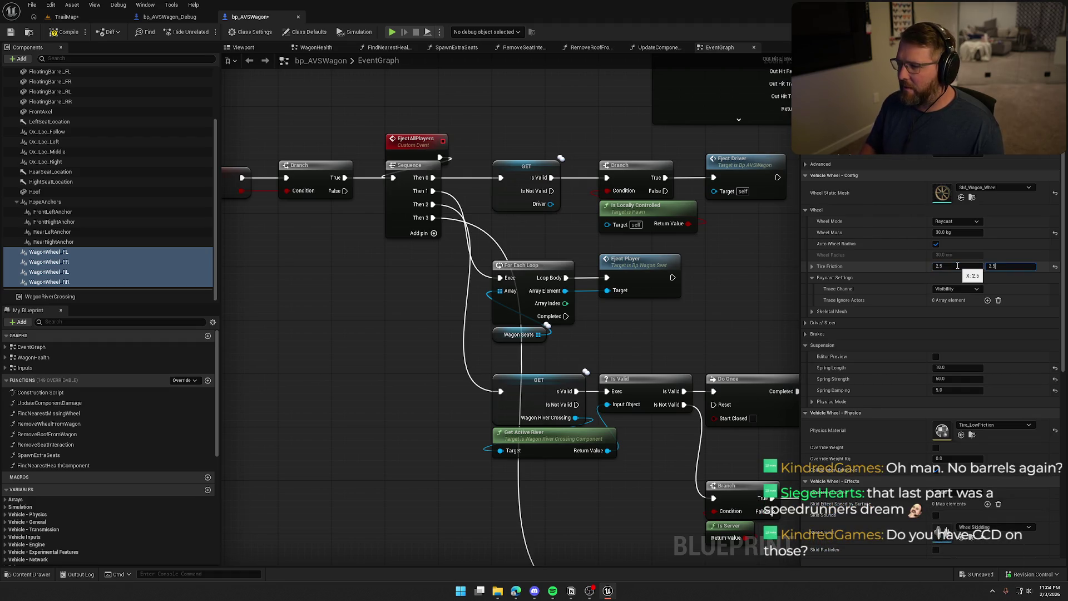
key("Return")
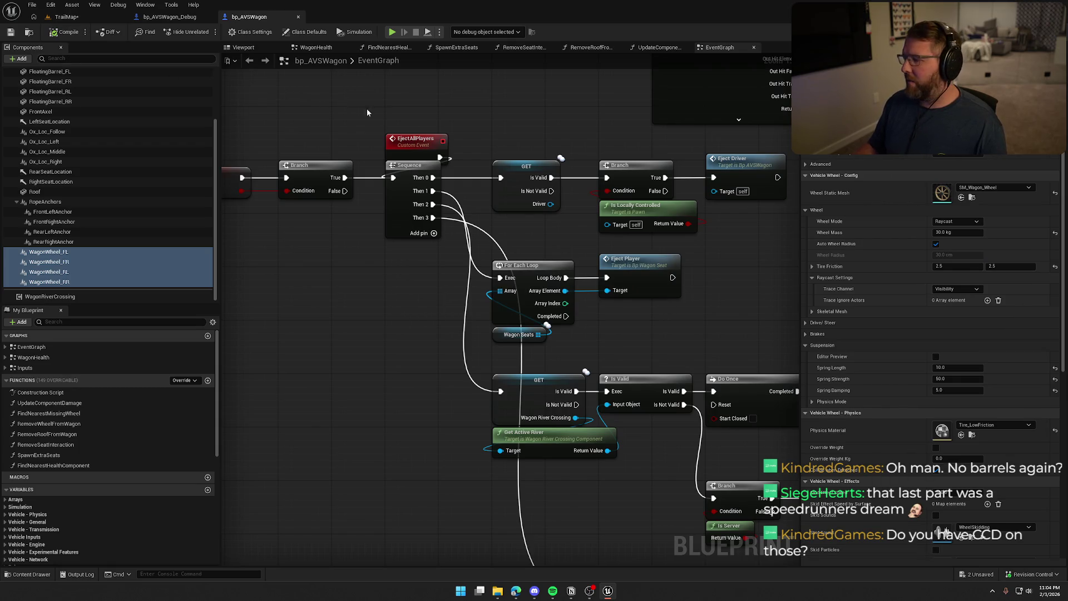
left_click(67, 17)
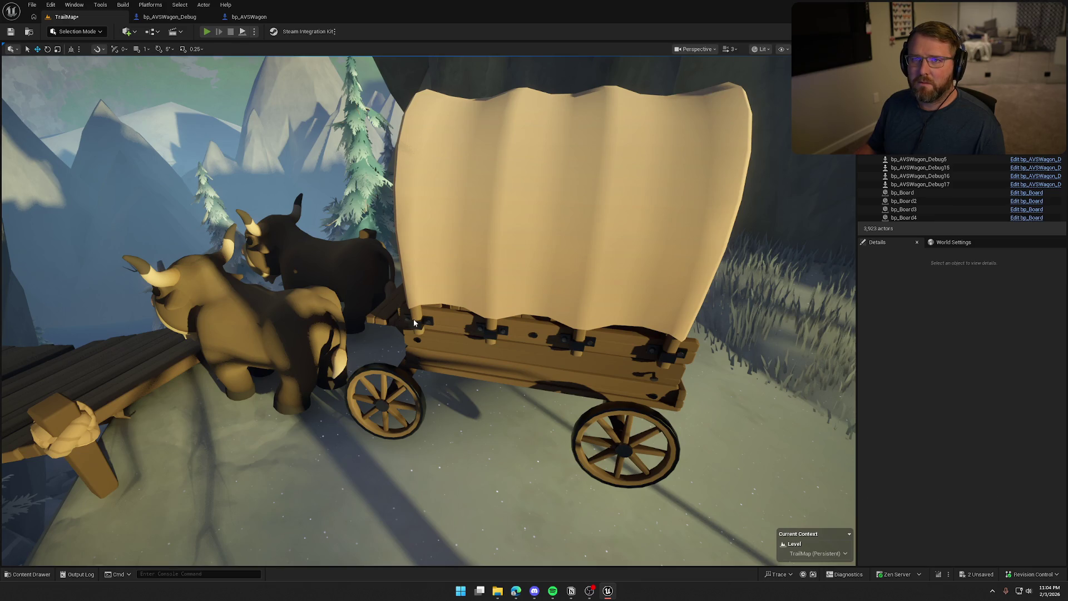
Start a Play In Editor session and walk the character into the wagon's driving seat.
key("alt+p")
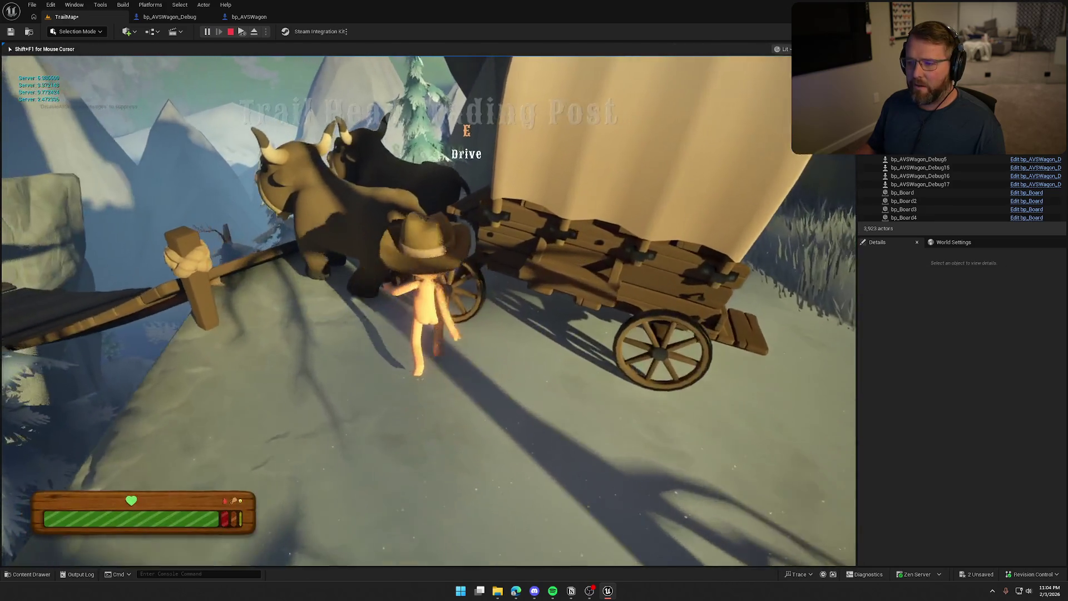
key("d")
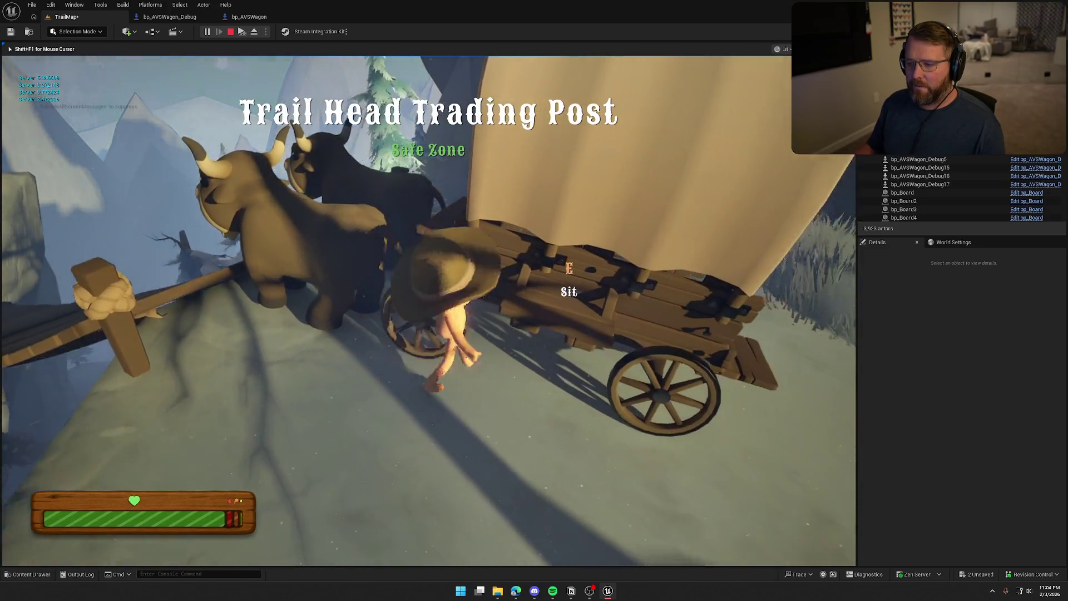
key("s")
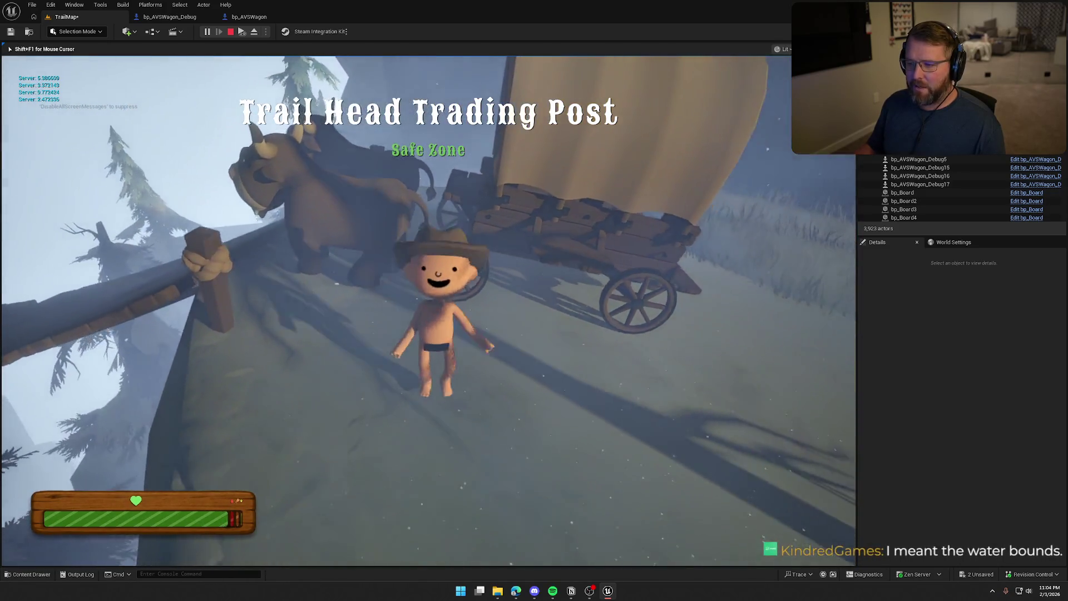
key("w")
key("e")
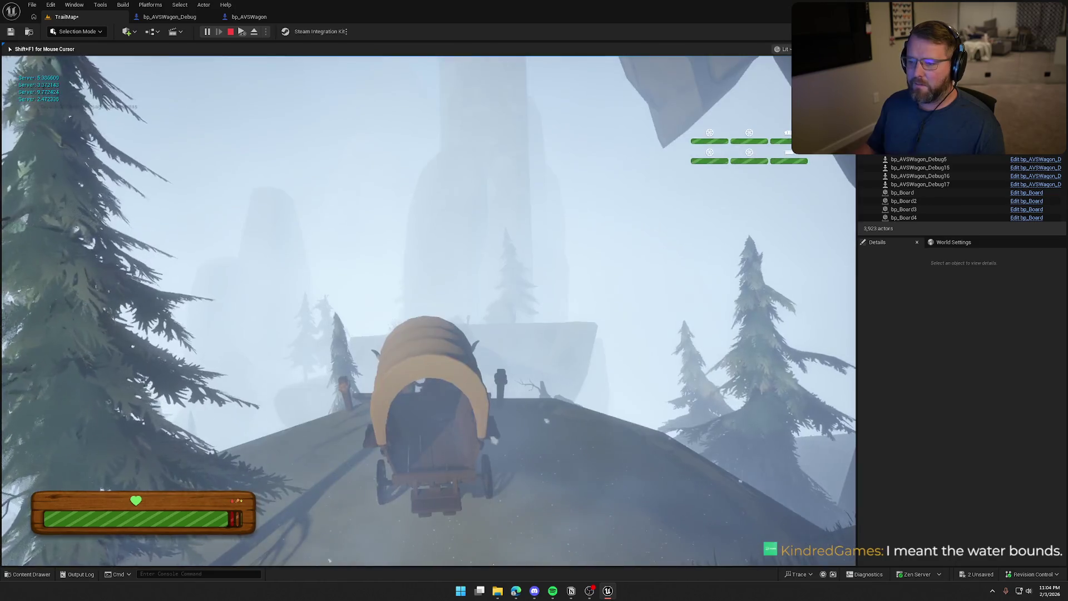
Drive the wagon over the wooden bridge, along the cliff top and snowy path, then stop.
key("w")
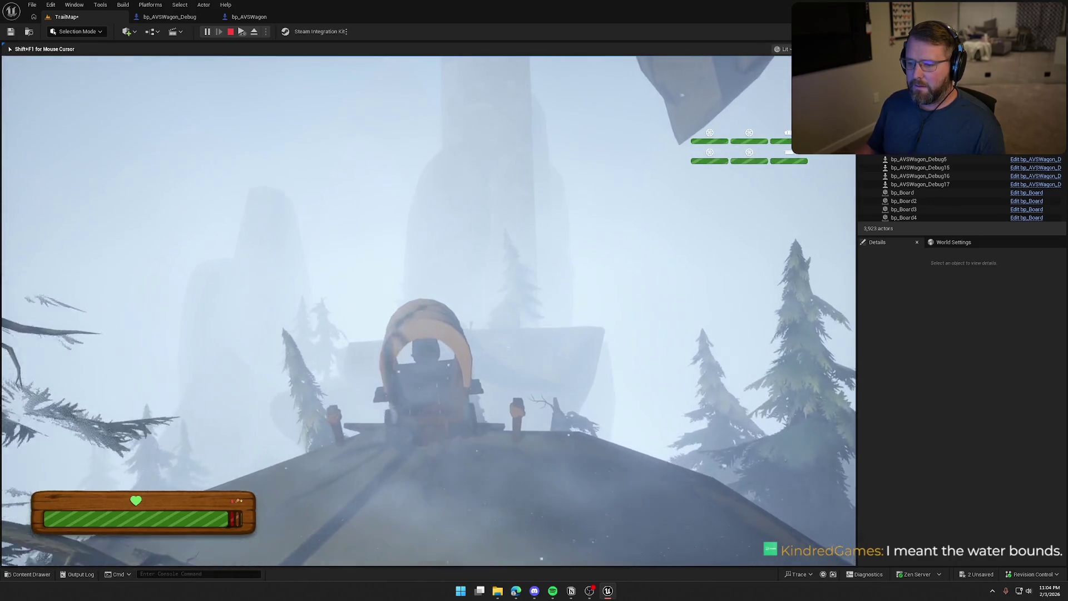
key("w")
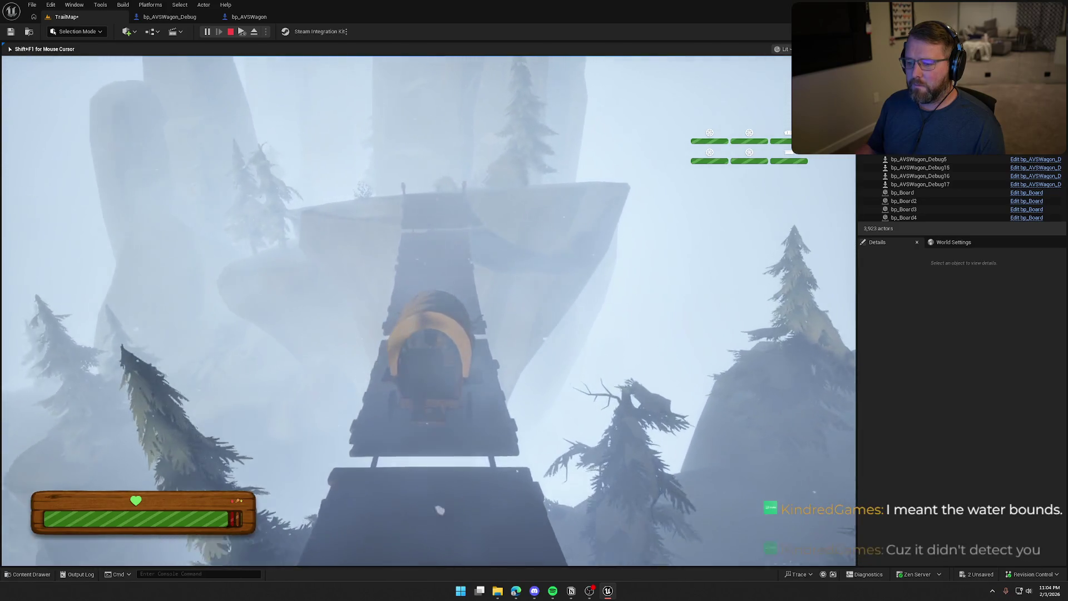
key("w")
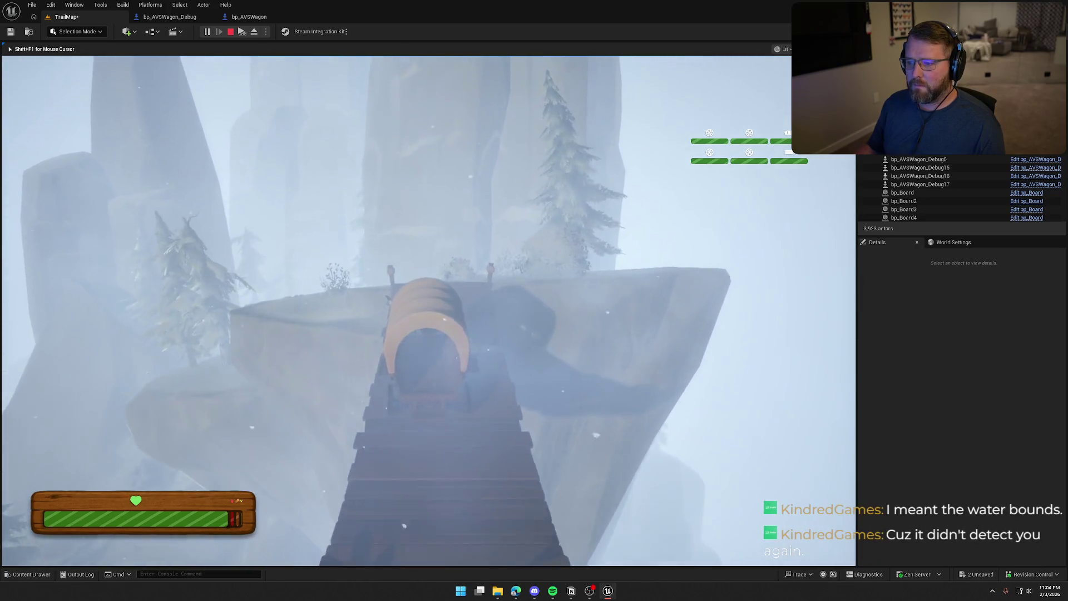
key("w")
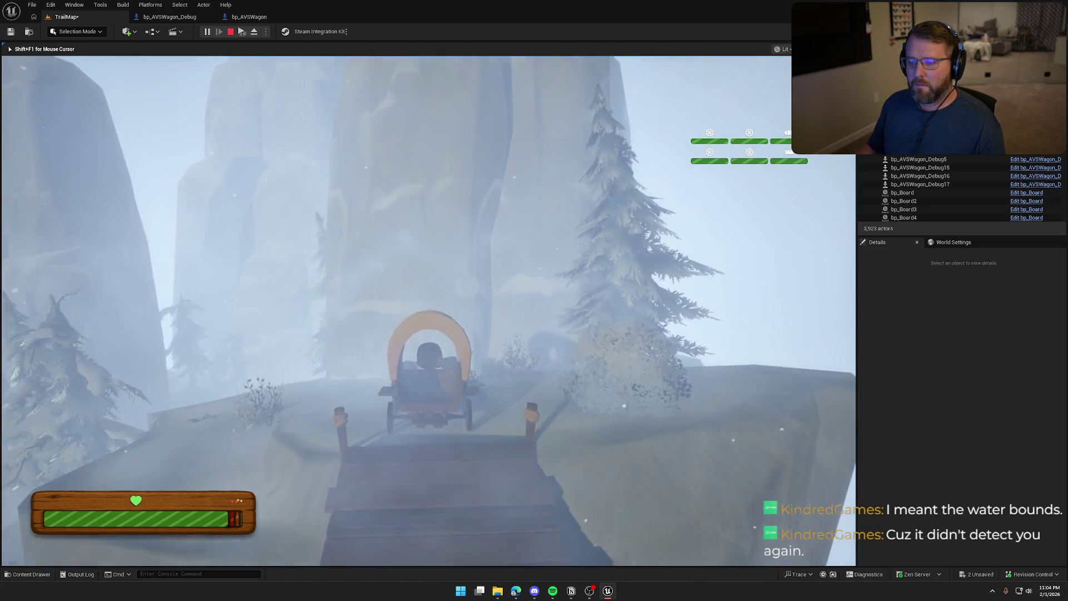
key("w")
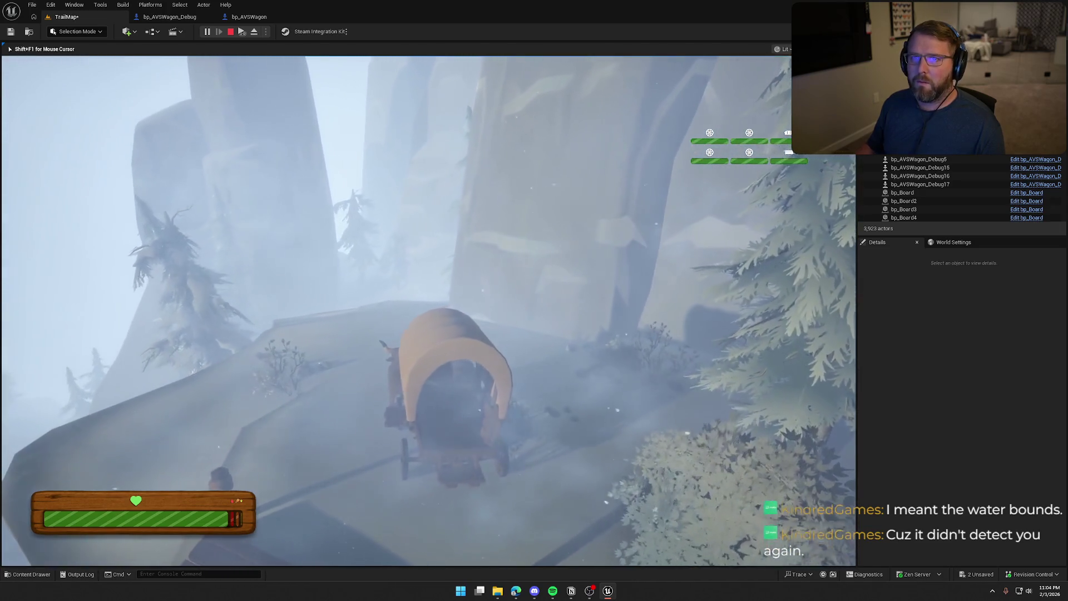
key("w")
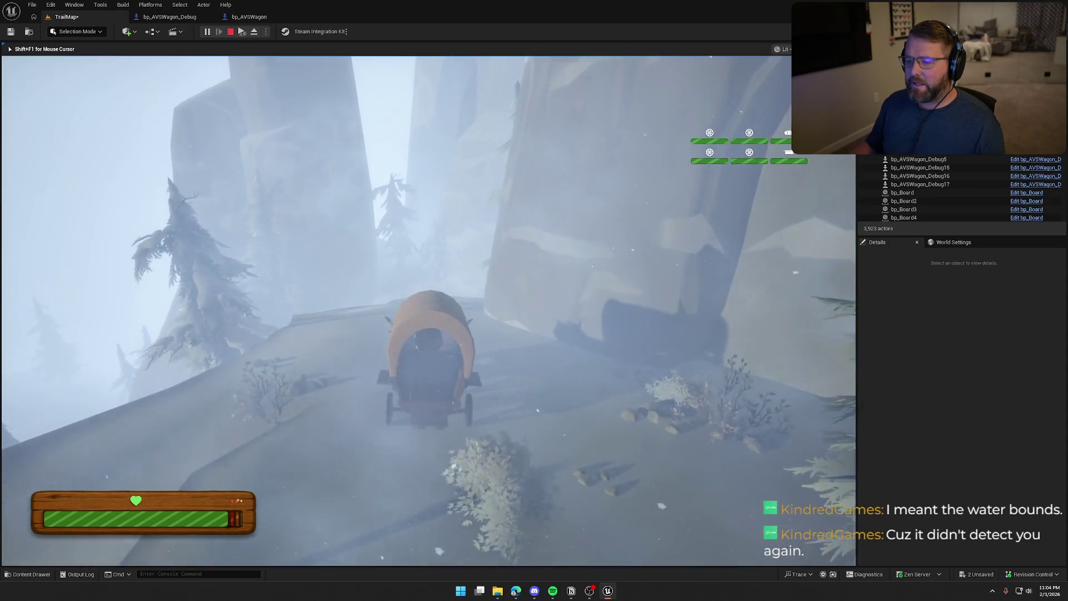
key("w")
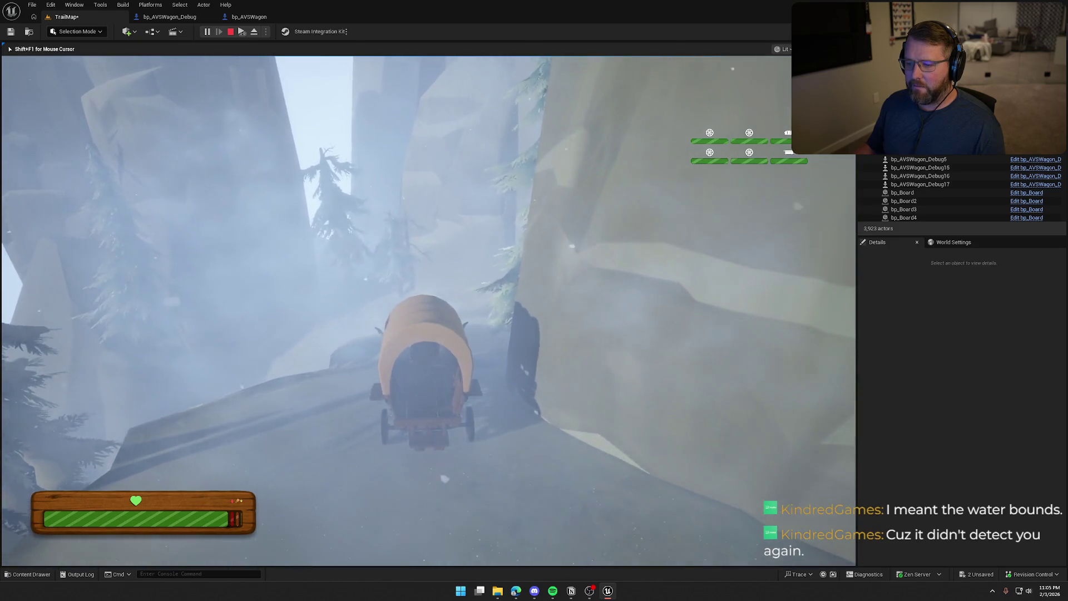
key("w")
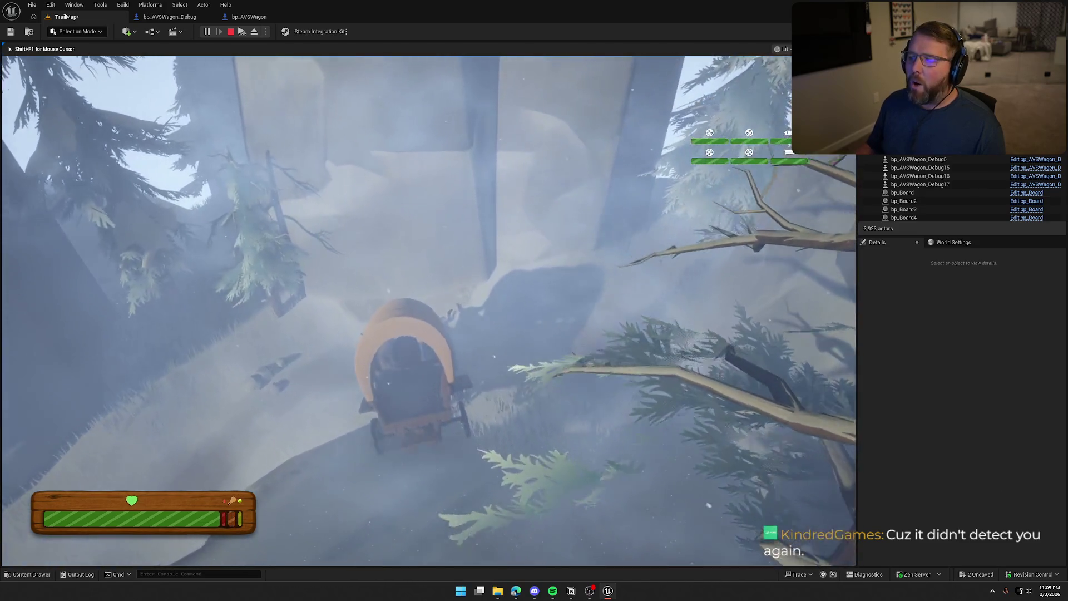
key("a")
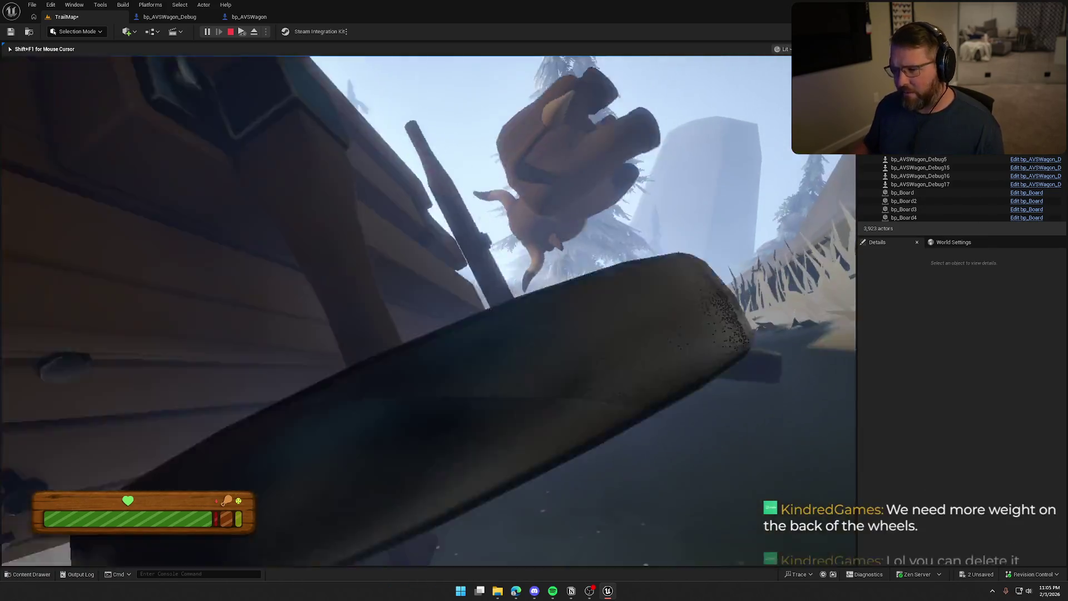
key("Escape")
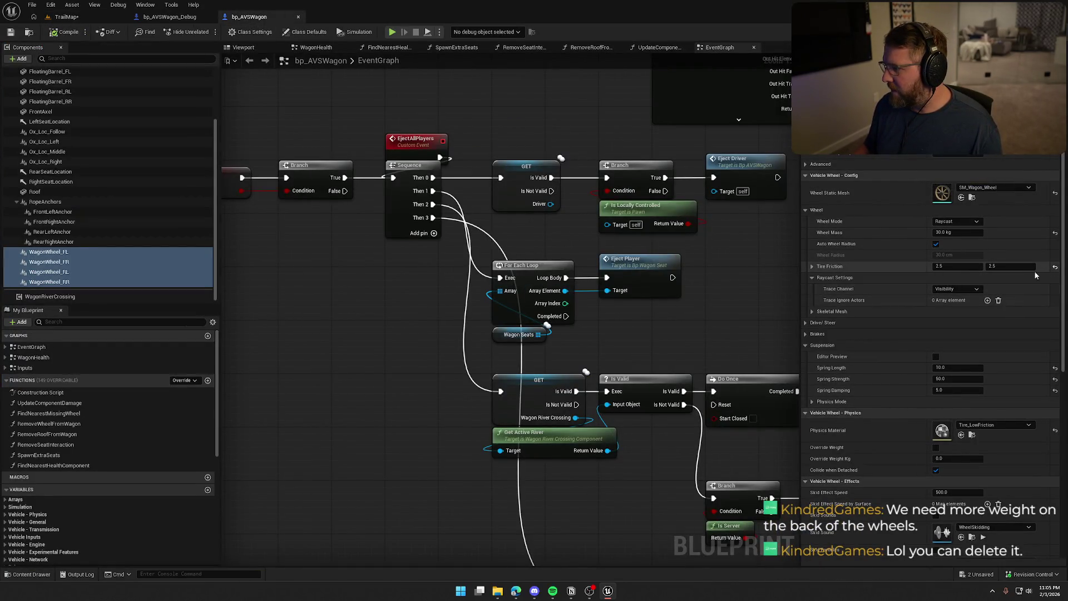
Set the WagonWheel Tire Friction to 1.4 and return to the TrailMap level.
left_click(1055, 267)
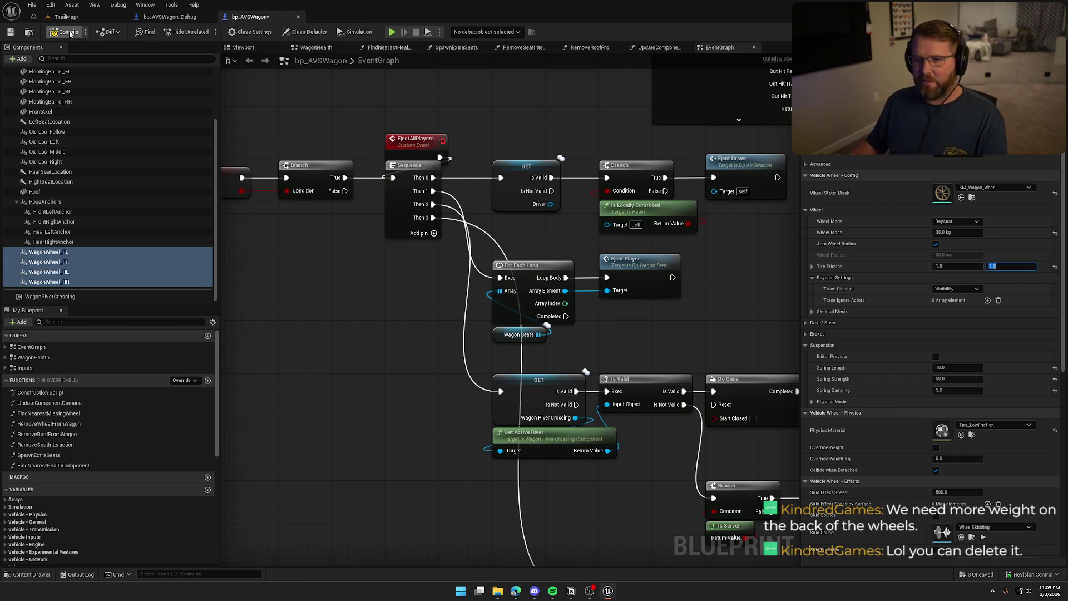
left_click(81, 18)
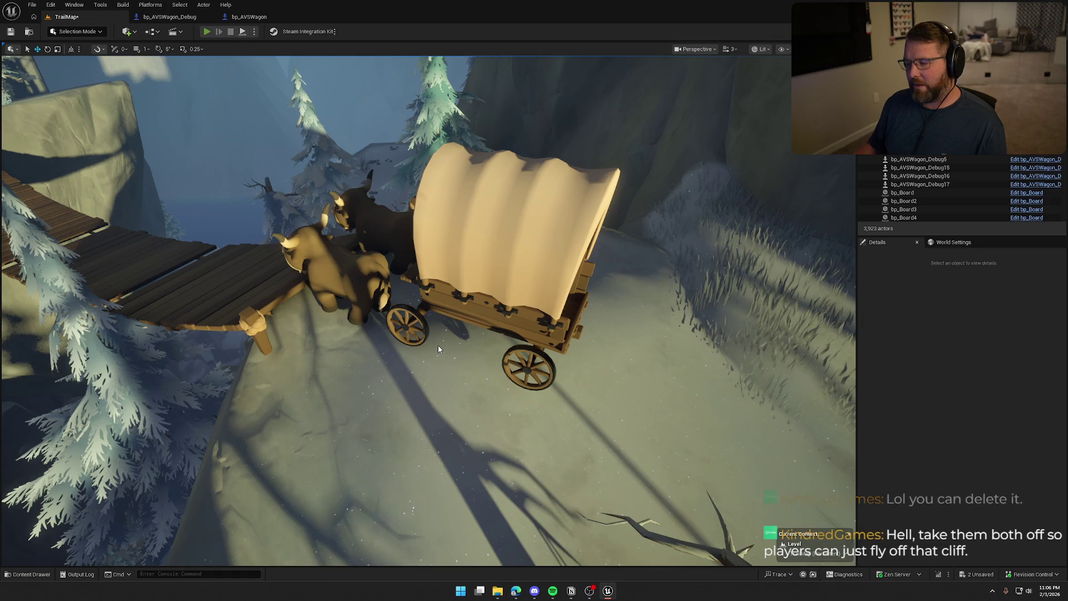
Start Play In Editor with Alt+P to drive the lower-friction wagon across the bridge and trail.
key("alt+p")
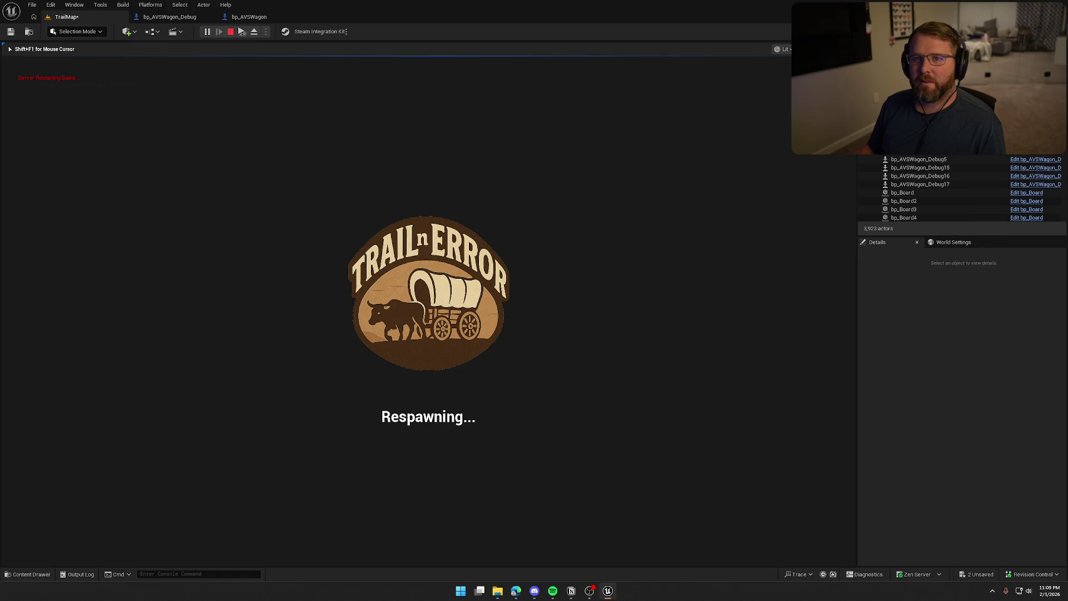
End the play session, delete bp_AVSWagon_Debug5 beside the bridge, and start a new play session.
key("Escape")
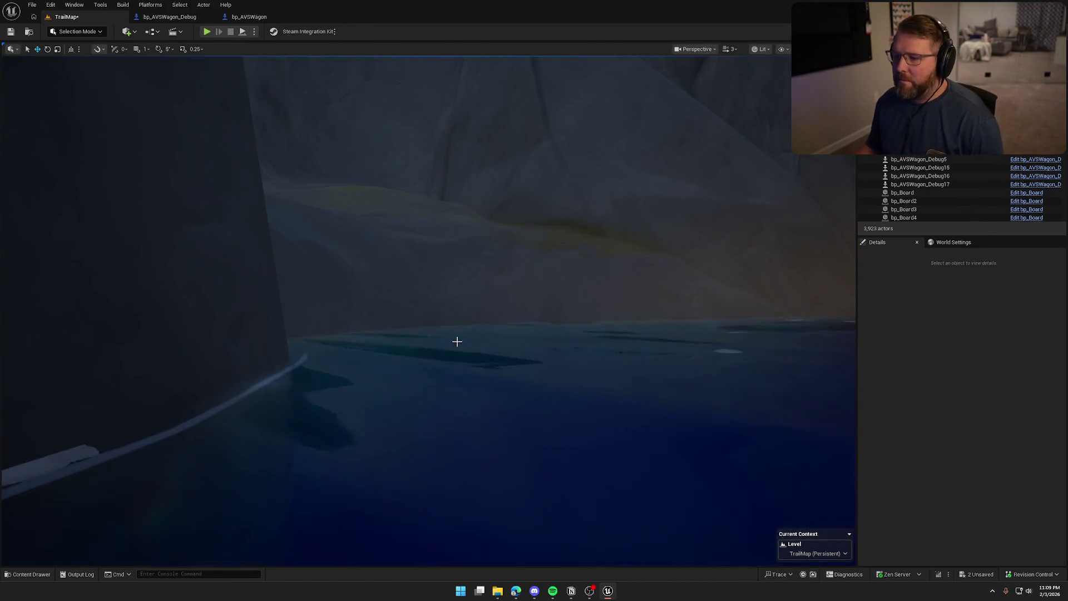
mouse_move(457, 341)
left_mouse_down()
mouse_move(458, 223)
mouse_move(458, 278)
mouse_move(367, 278)
mouse_move(367, 234)
mouse_move(367, 256)
mouse_move(367, 239)
mouse_move(538, 384)
left_mouse_up()
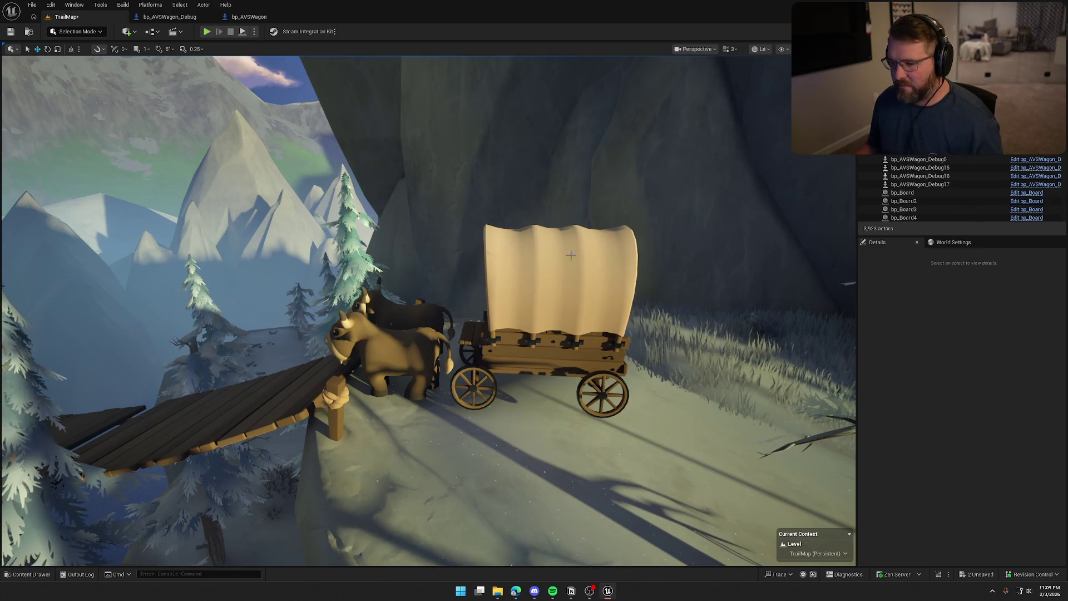
left_click(571, 255)
key("Delete")
mouse_move(559, 270)
left_mouse_down()
mouse_move(612, 266)
mouse_move(701, 234)
mouse_move(684, 351)
mouse_move(556, 311)
mouse_move(508, 280)
left_mouse_up()
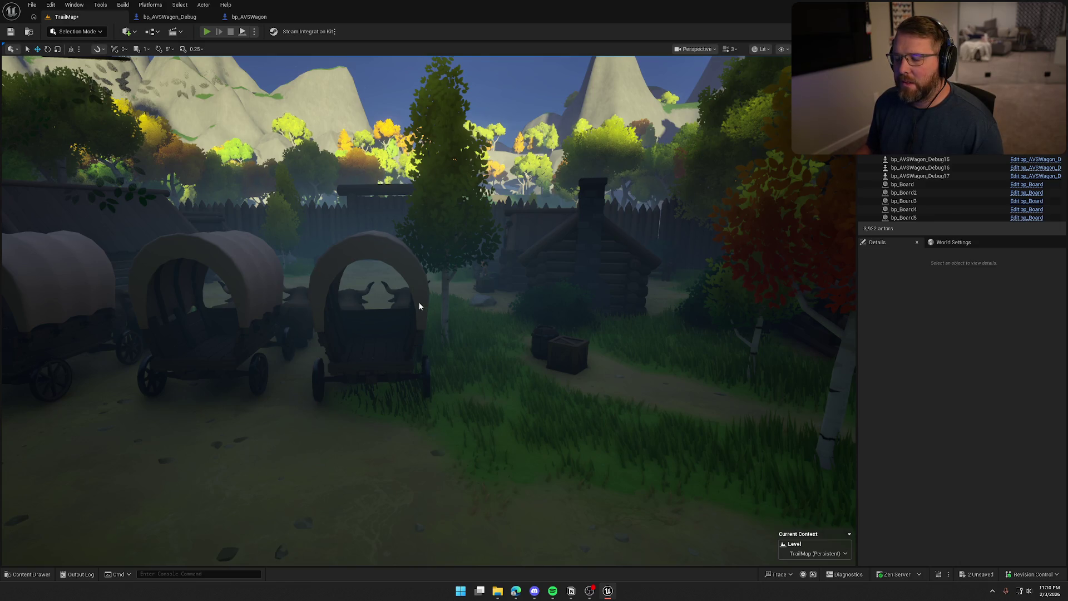
key("alt+p")
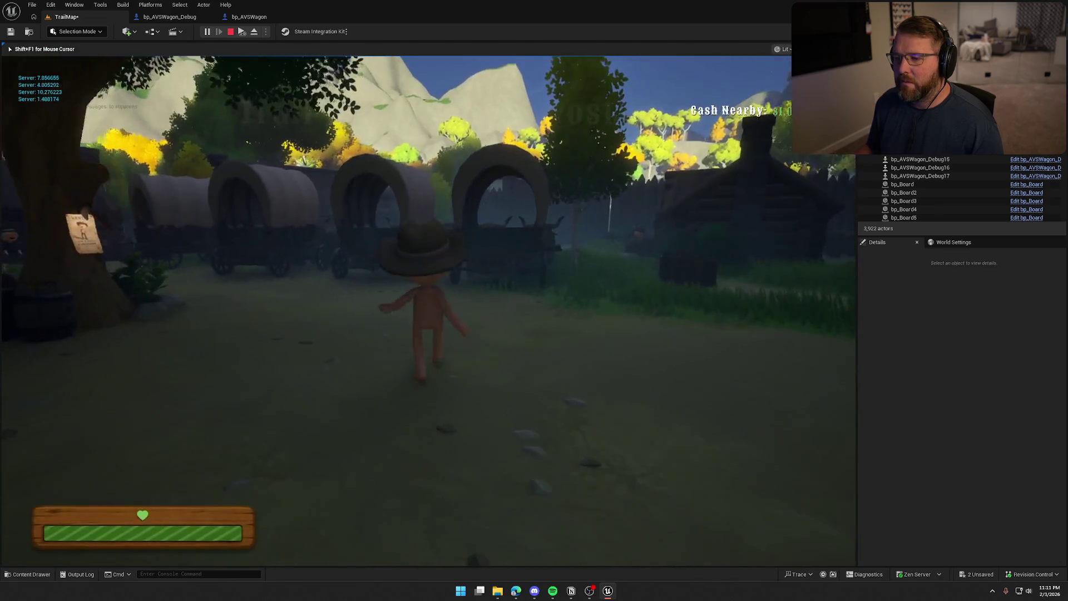
Sprint the character through the trading post, past the wagons and bulls, toward the cabin.
key("shift")
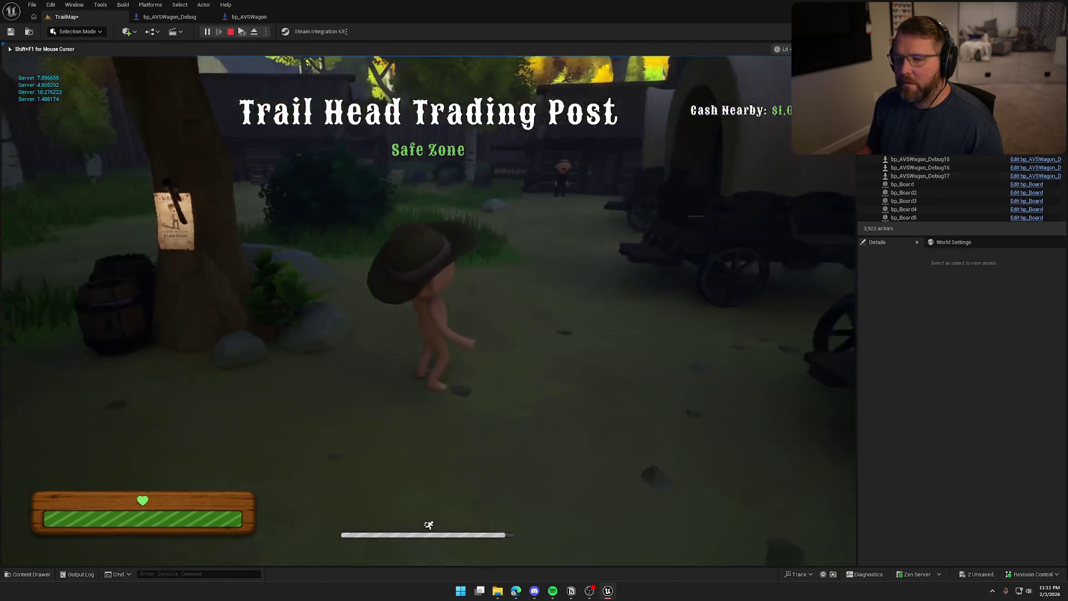
key("shift")
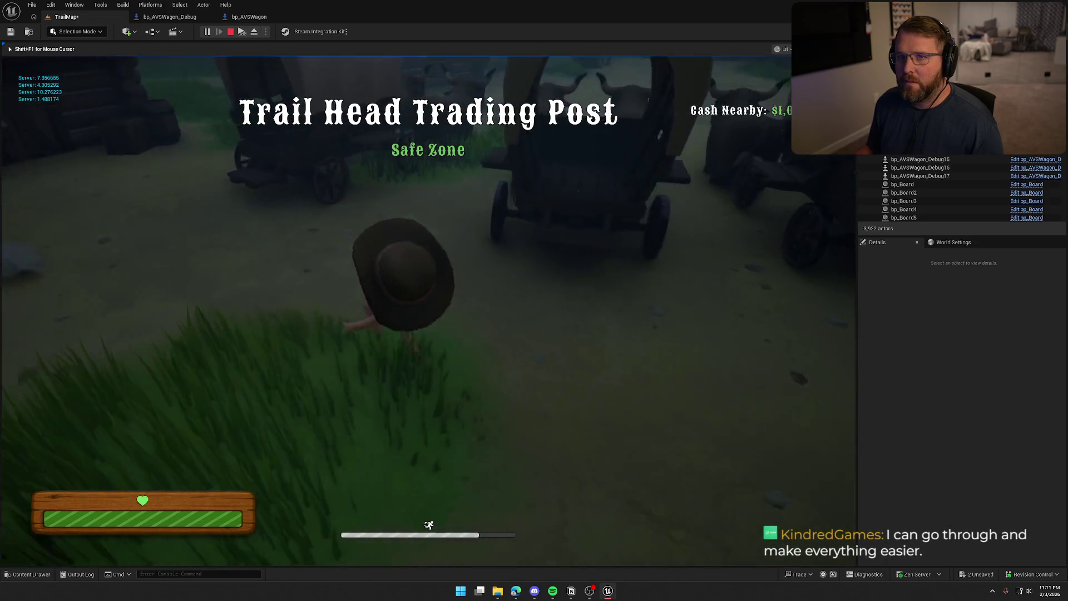
key("shift")
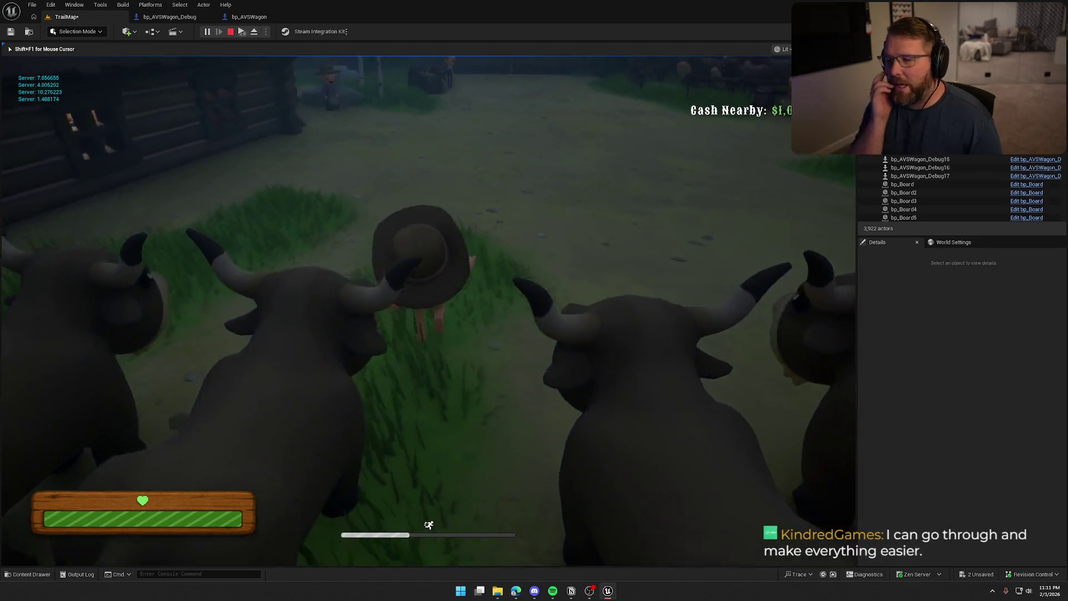
key("w")
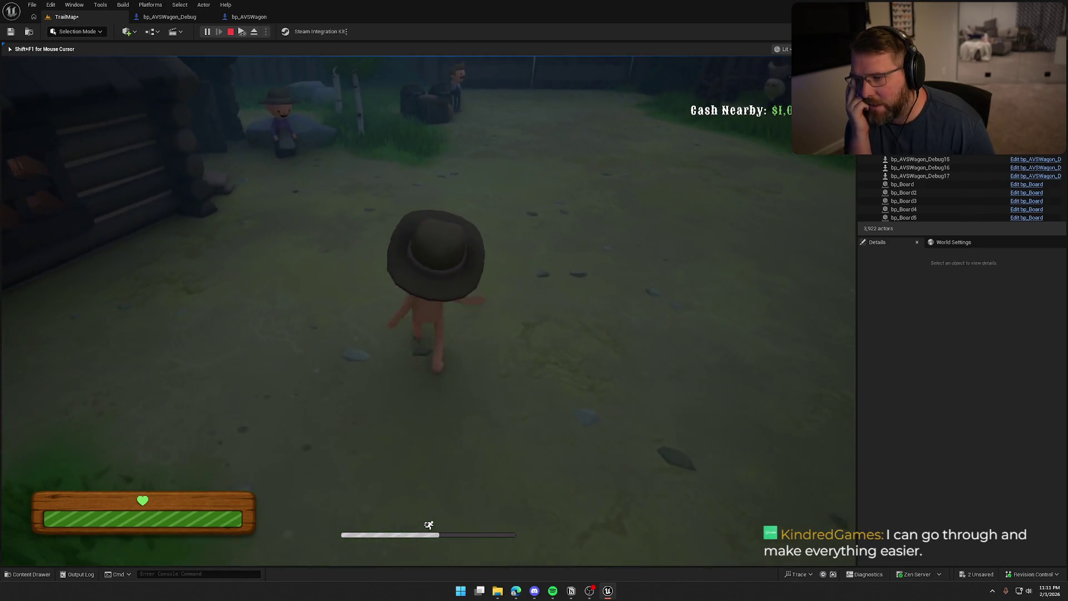
key("w")
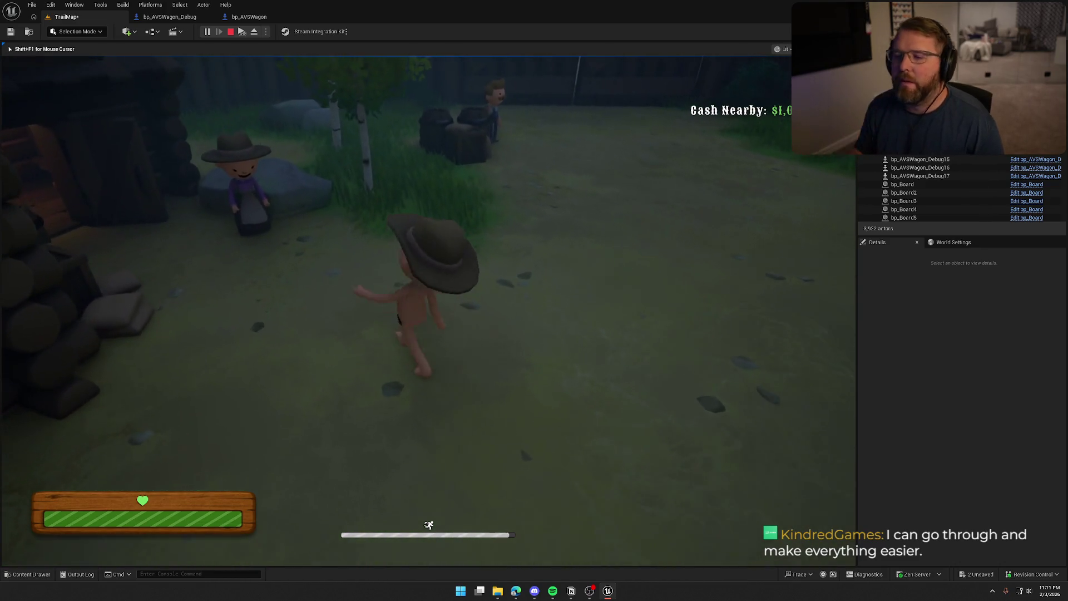
key("w")
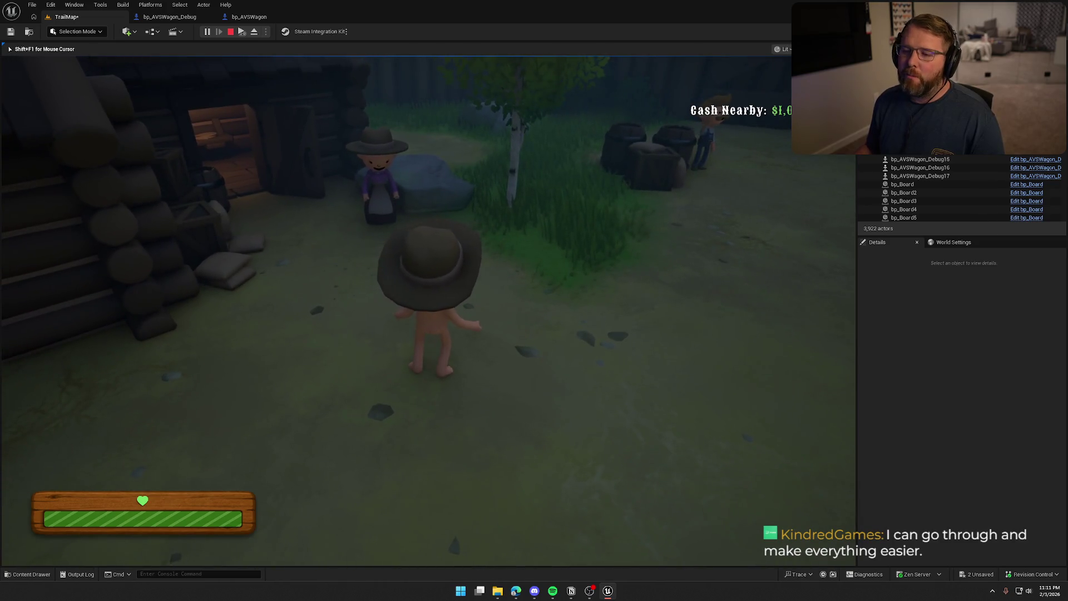
key("w")
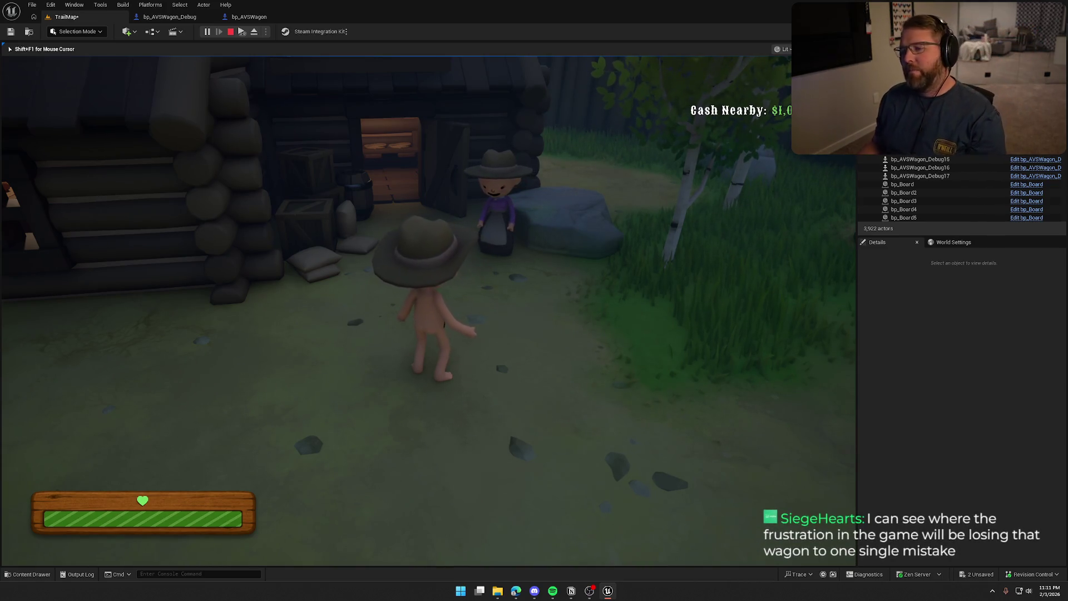
Walk into the General Store's back room and buy the rope for $15.
key("w")
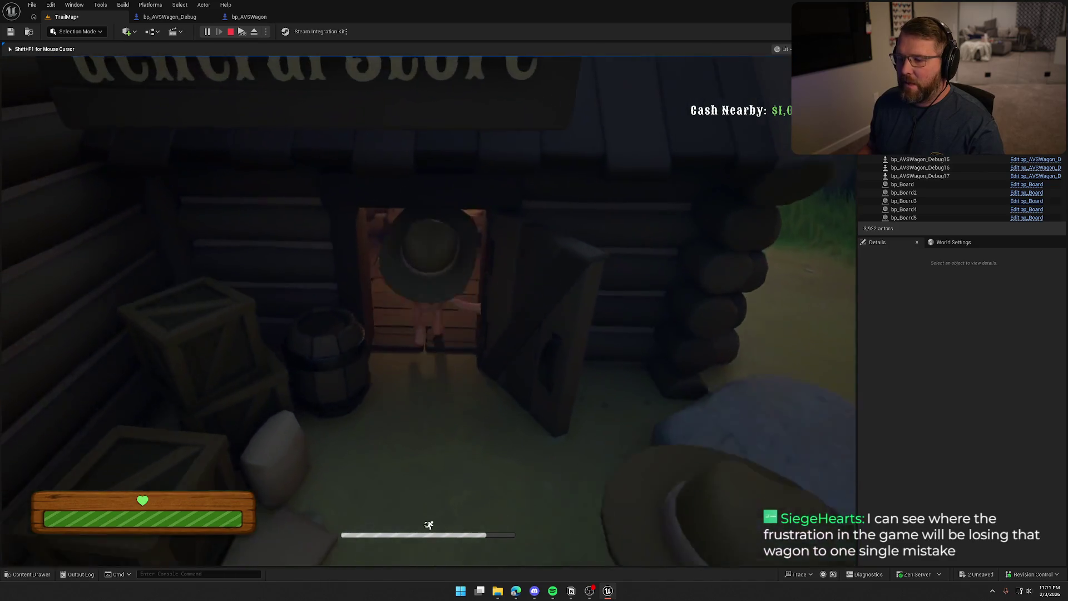
key("w")
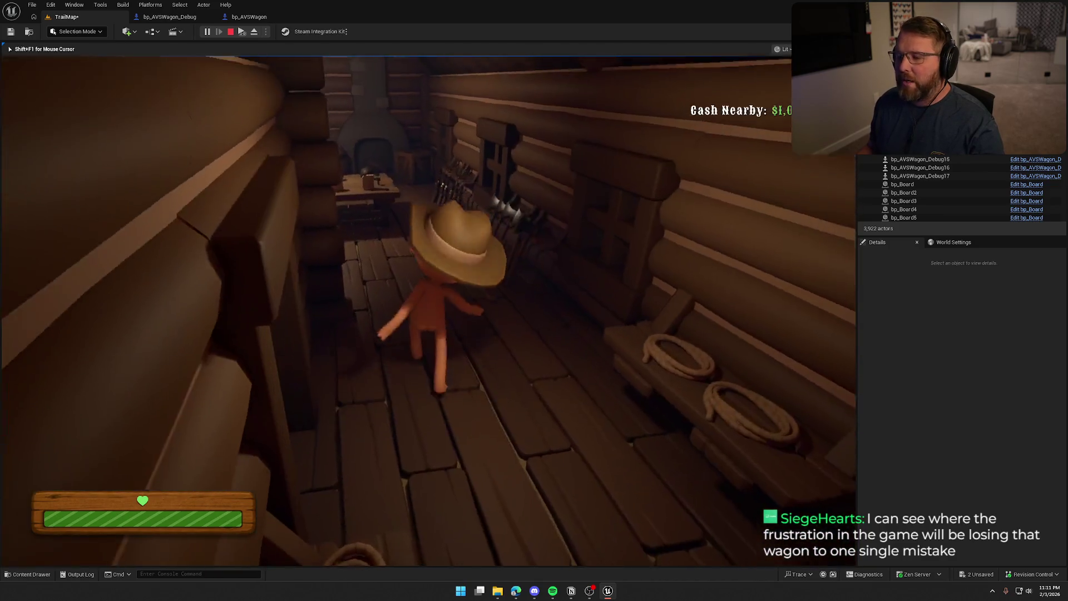
key("w")
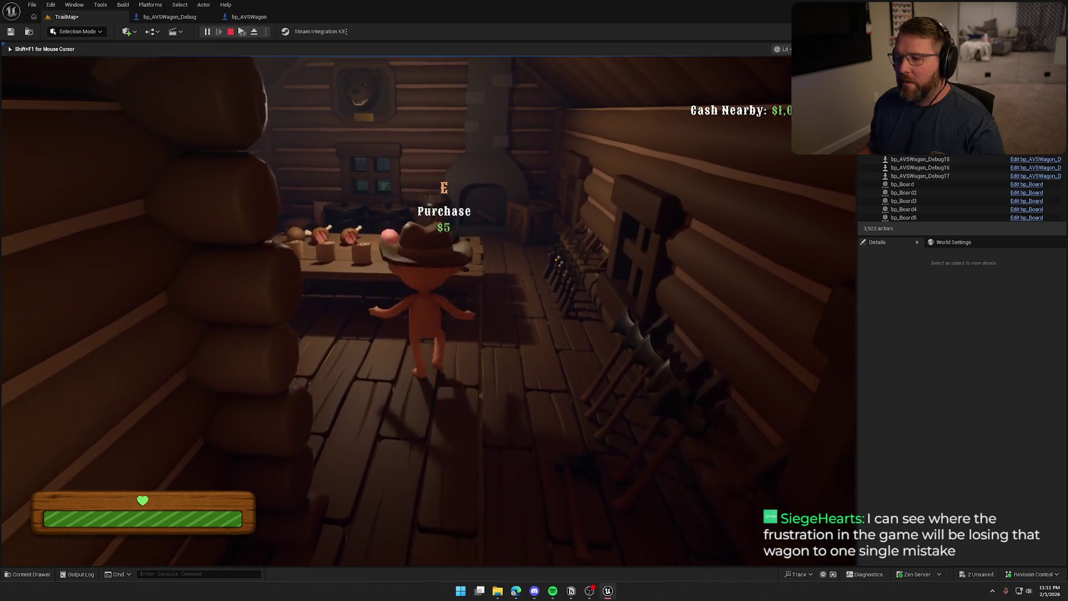
key("w")
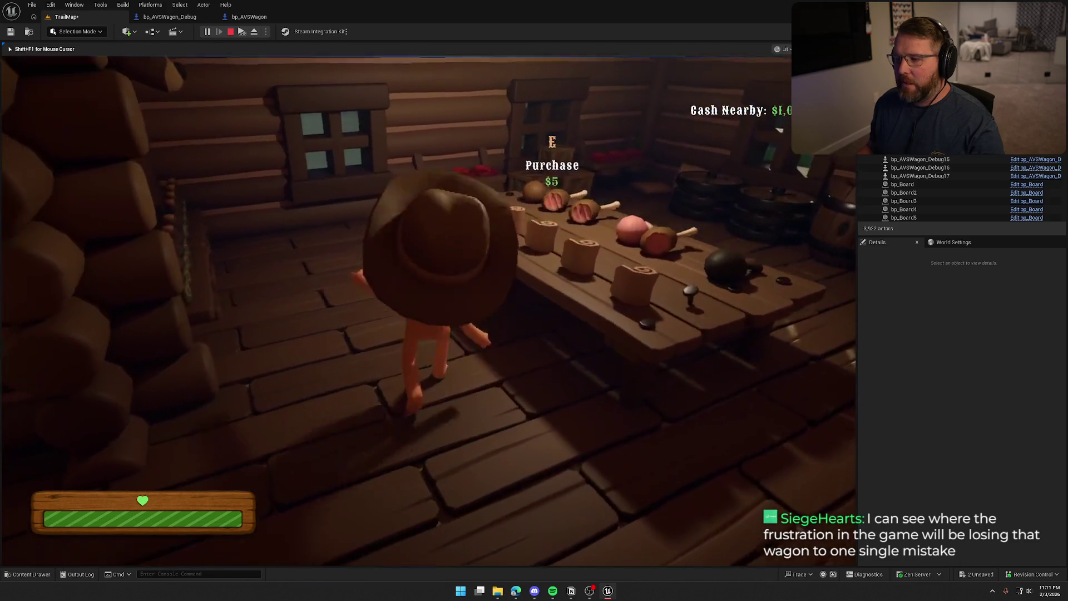
key("s")
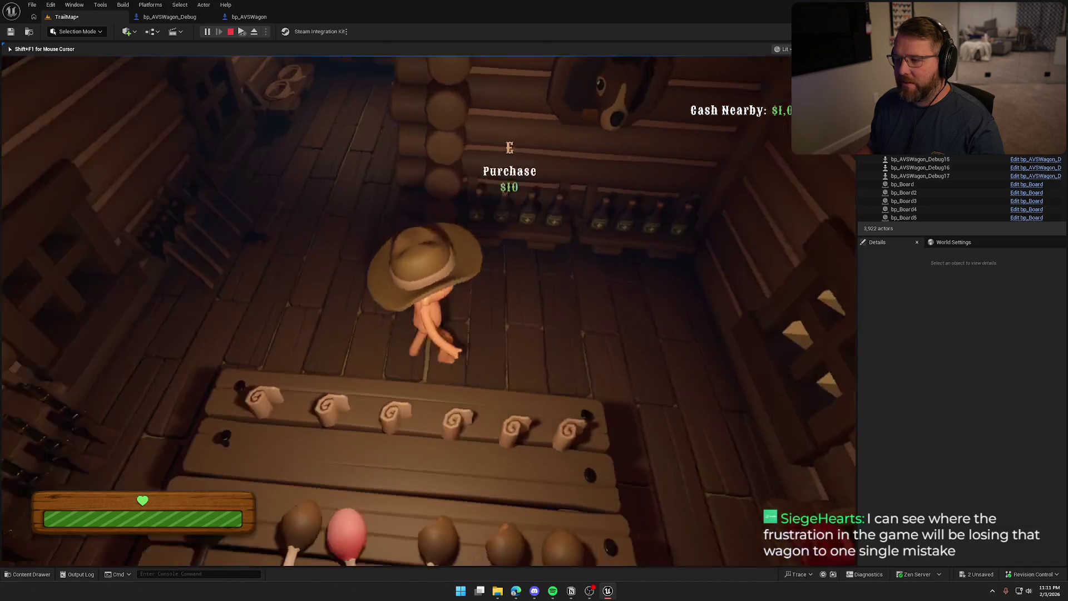
key("w")
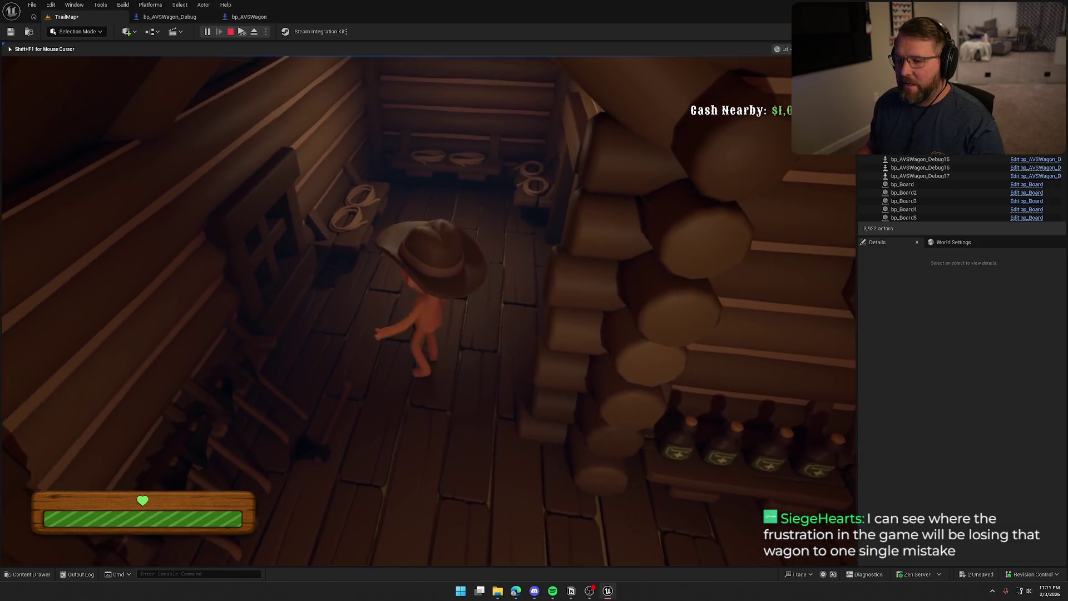
key("w")
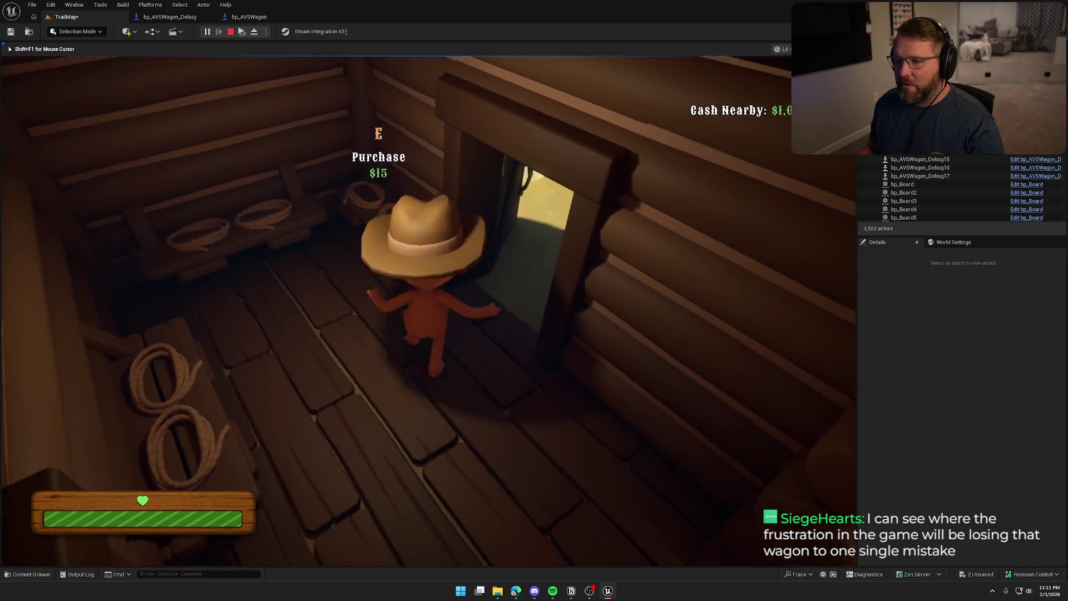
key("e")
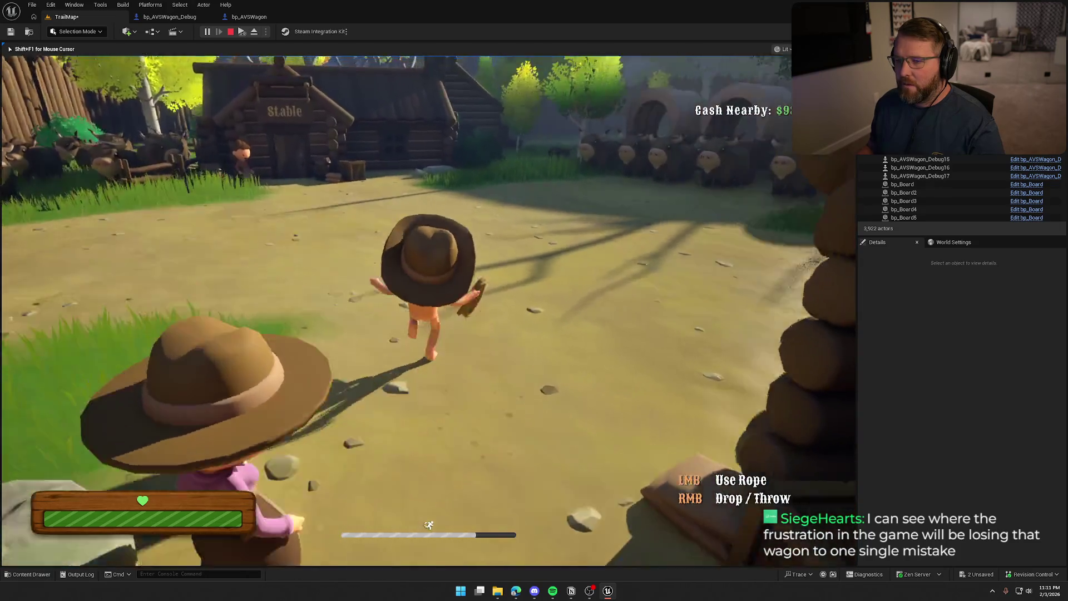
Move the character among the oxen and wagons, then stop the session after the river respawn.
key("w")
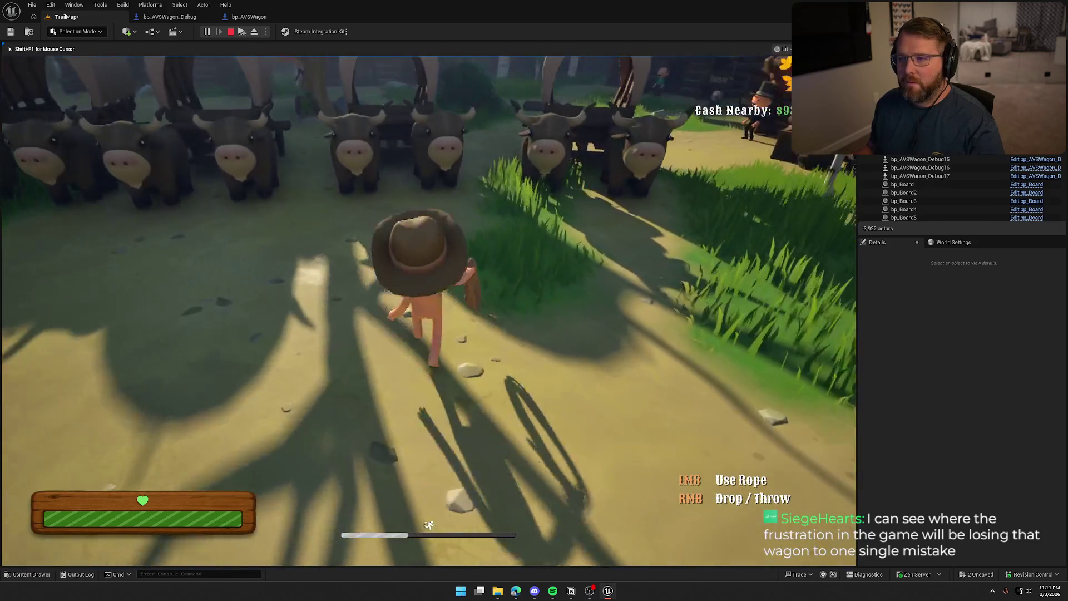
key("w")
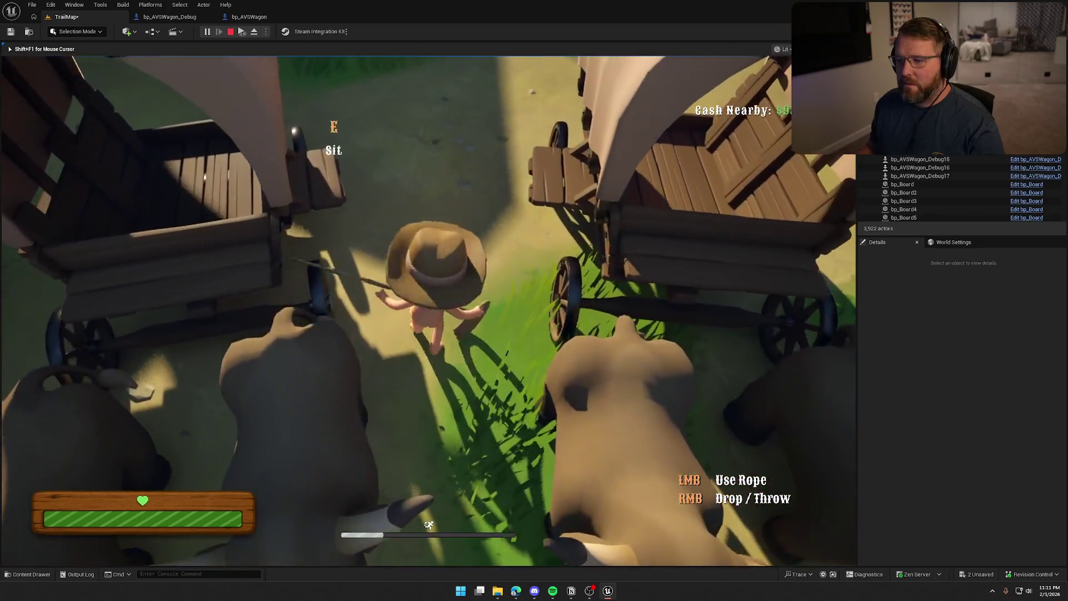
key("s")
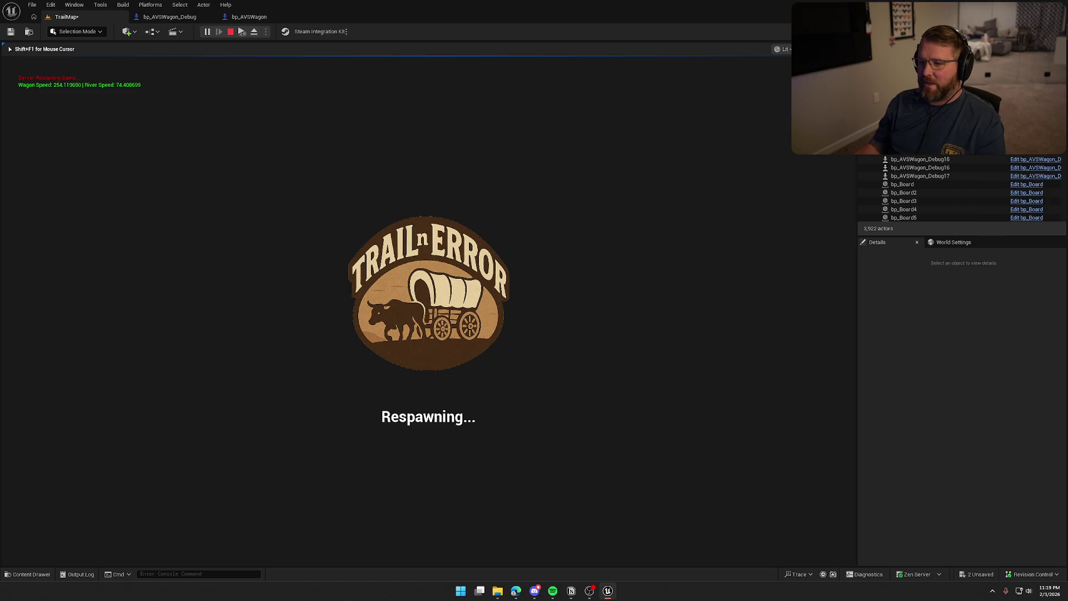
key("Escape")
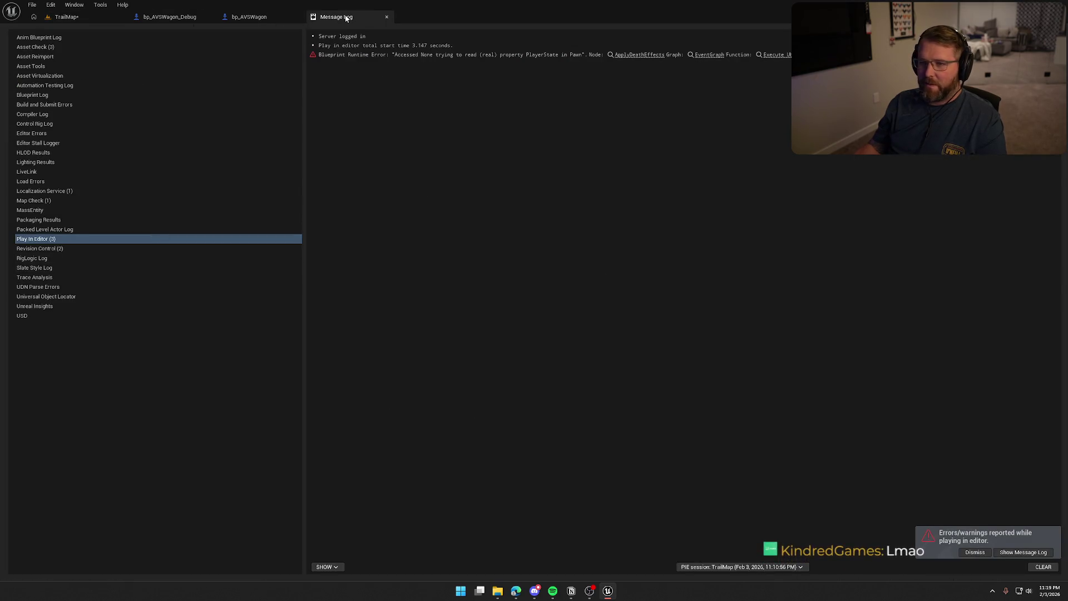
Close the Message Log tab and return to the TrailMap level viewport.
left_click(356, 16)
left_click(66, 16)
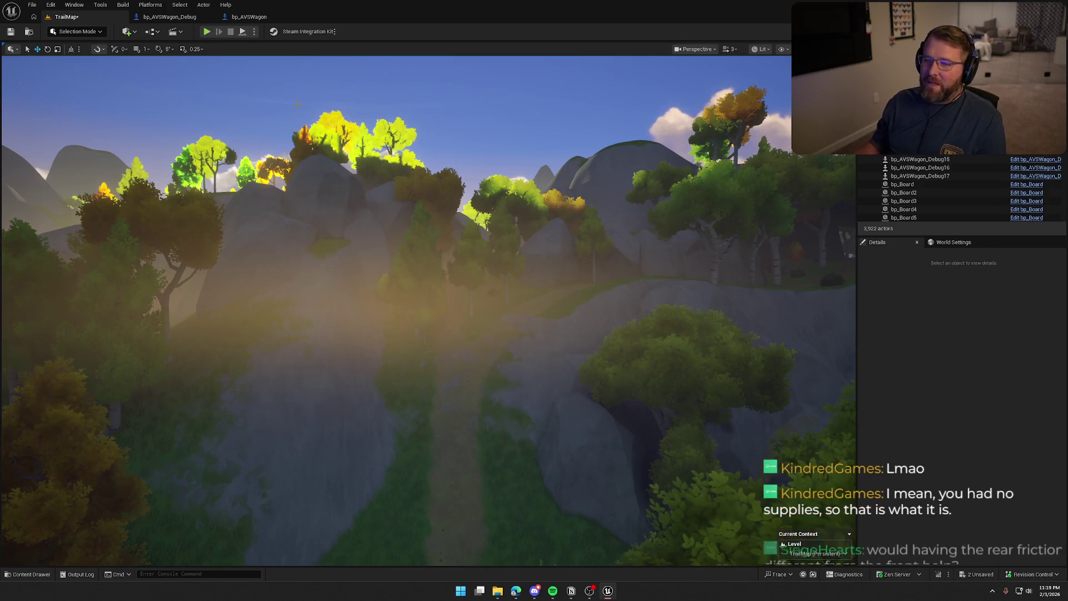
Set the World Settings GameMode Override to GM_InGame.
left_click(950, 243)
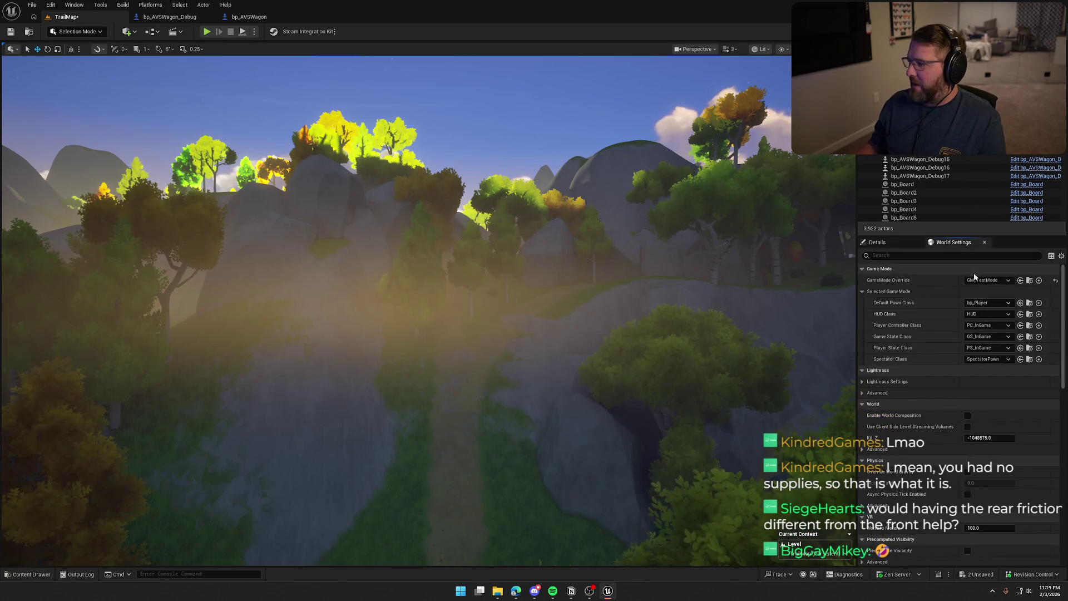
left_click(976, 280)
left_click(984, 344)
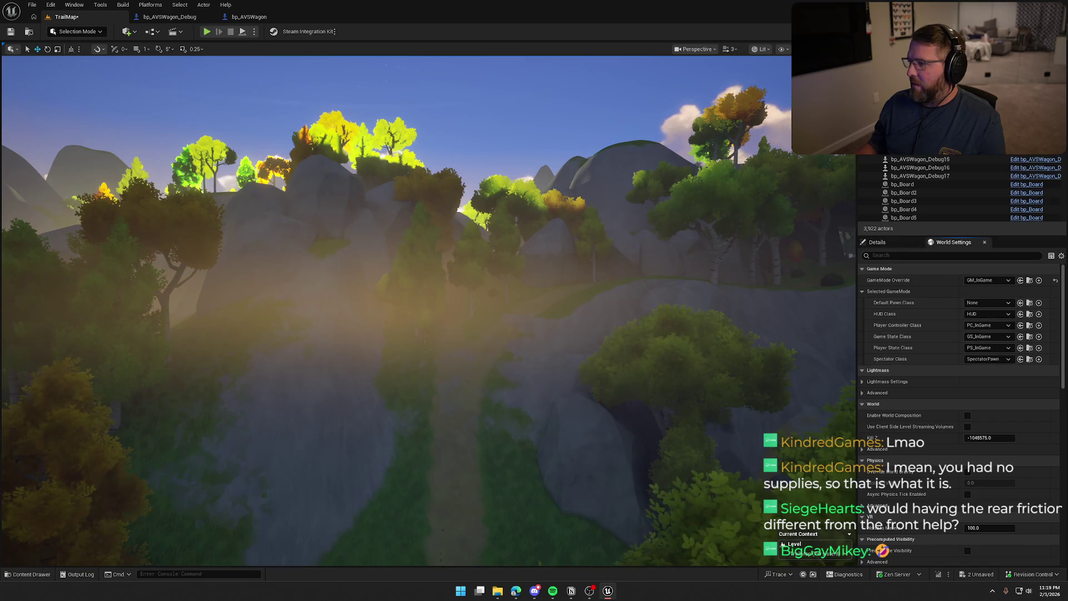
Filter the Outliner by 'Debug' and step through the Debug3, Debug10 and Debug17 wagons.
type("Debug")
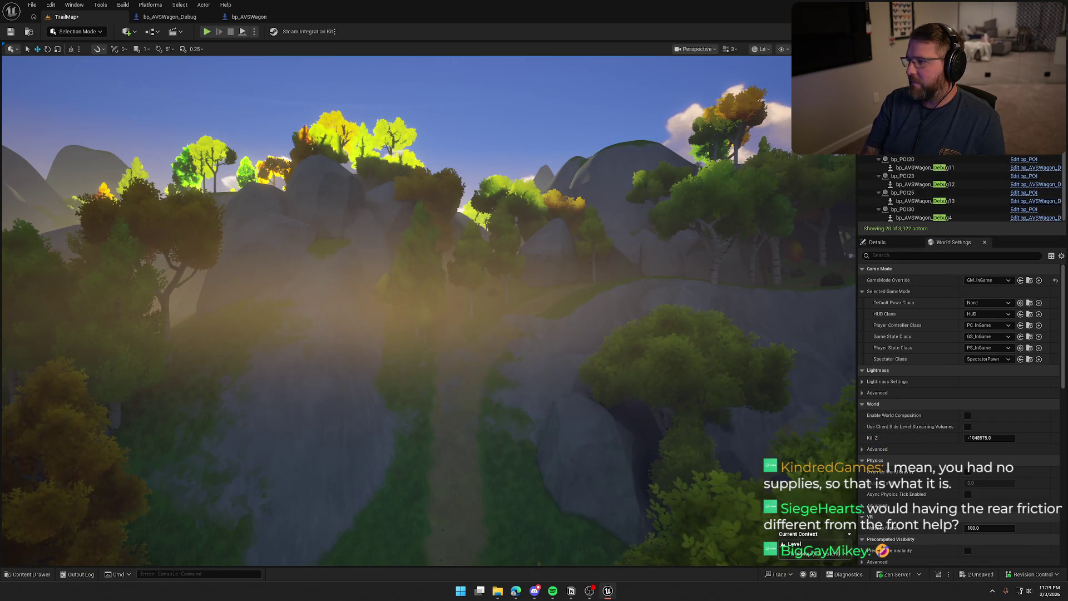
scroll(923, 189, "up", 2)
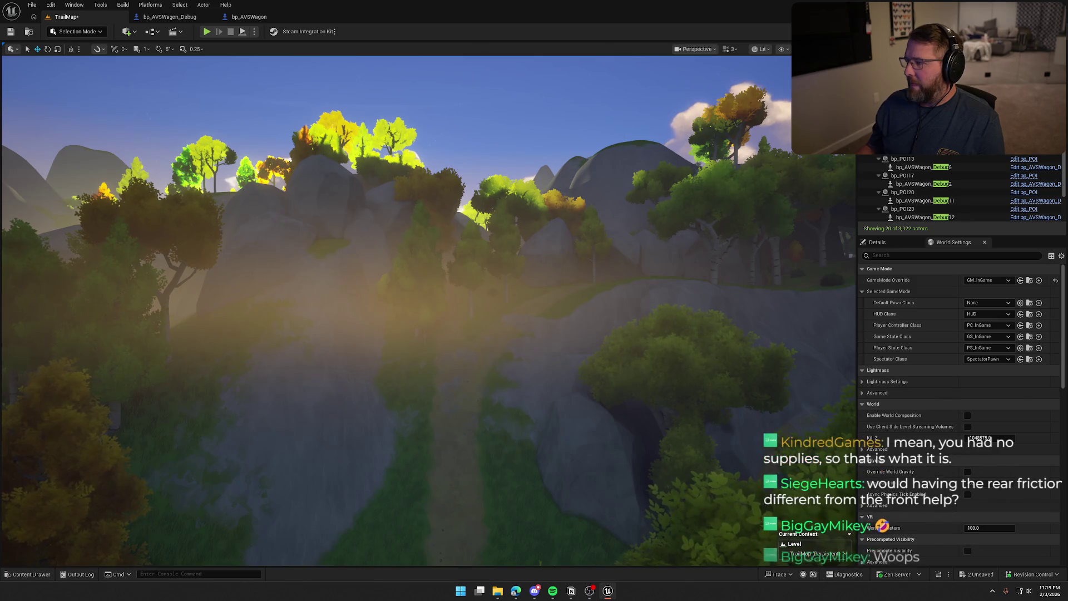
left_click(923, 167)
key("Up")
key("Up")
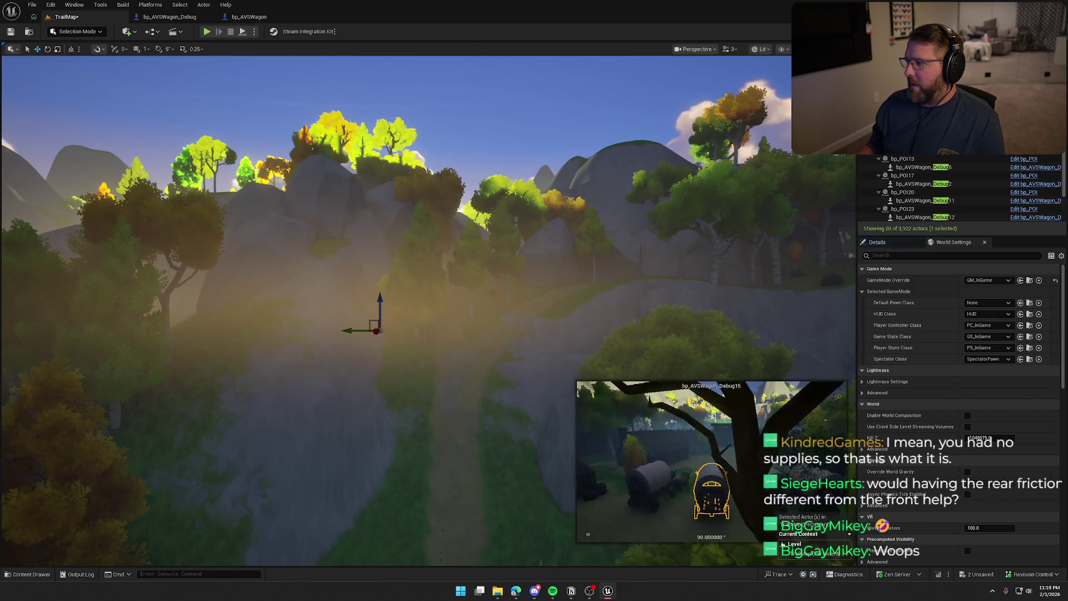
key("Up")
key("Up")
key("Up")
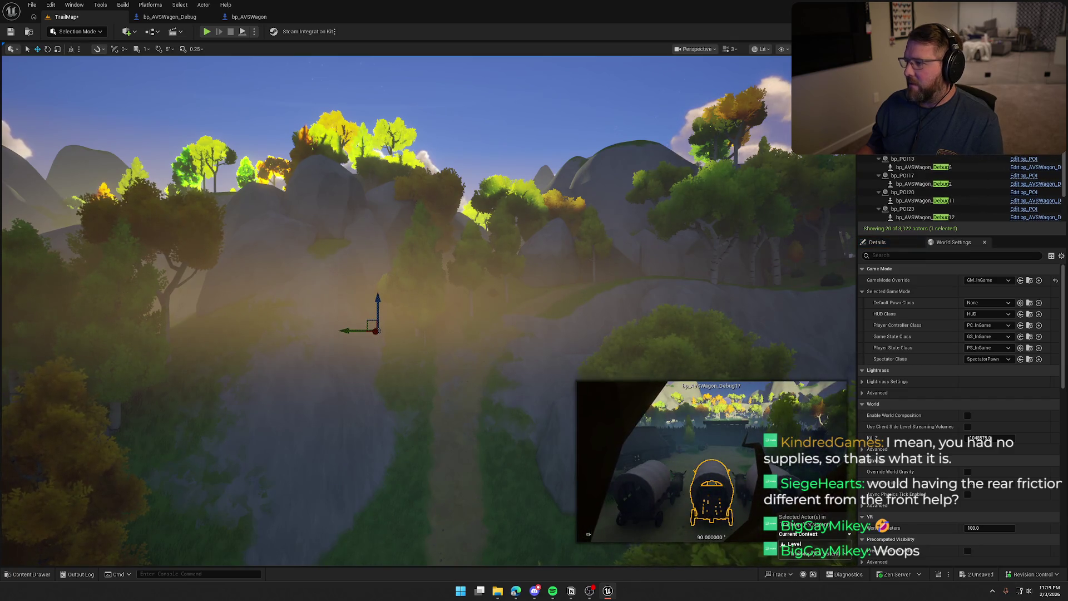
key("Escape")
left_click(877, 242)
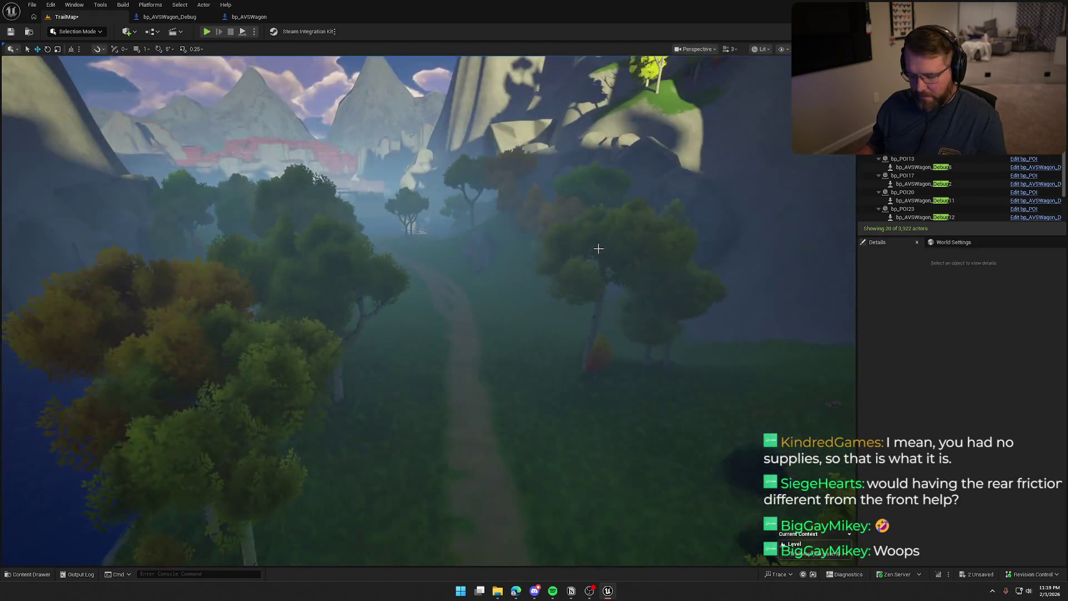
Save the level, checking out the files so the save completes.
key("ctrl+s")
left_click(534, 380)
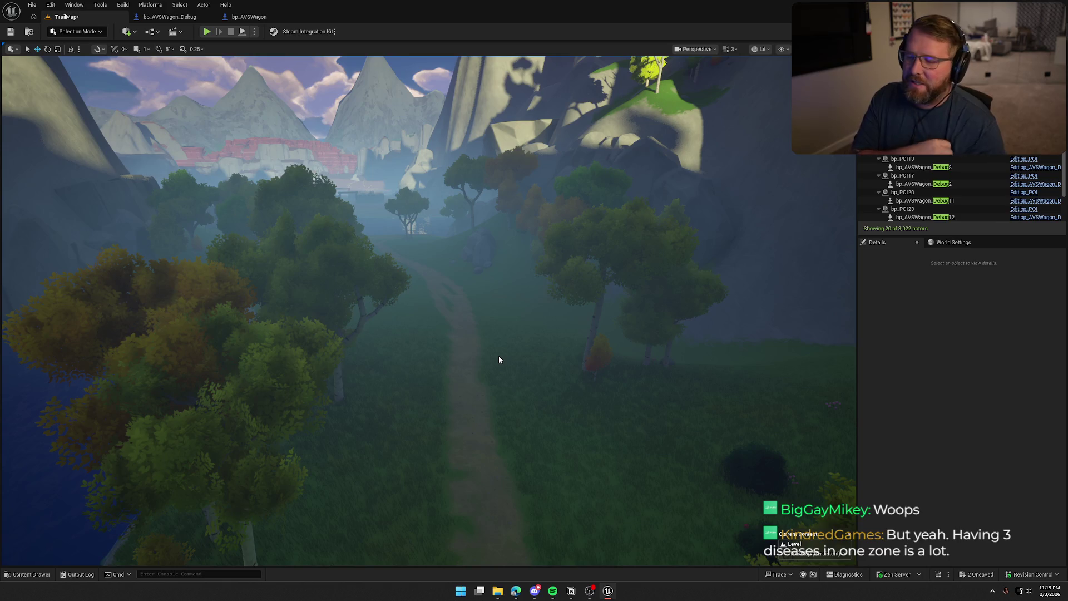
mouse_move(499, 356)
left_mouse_down()
mouse_move(525, 357)
mouse_move(513, 145)
mouse_move(523, 357)
mouse_move(490, 348)
mouse_move(487, 422)
mouse_move(479, 278)
mouse_move(476, 356)
mouse_move(523, 349)
left_mouse_up()
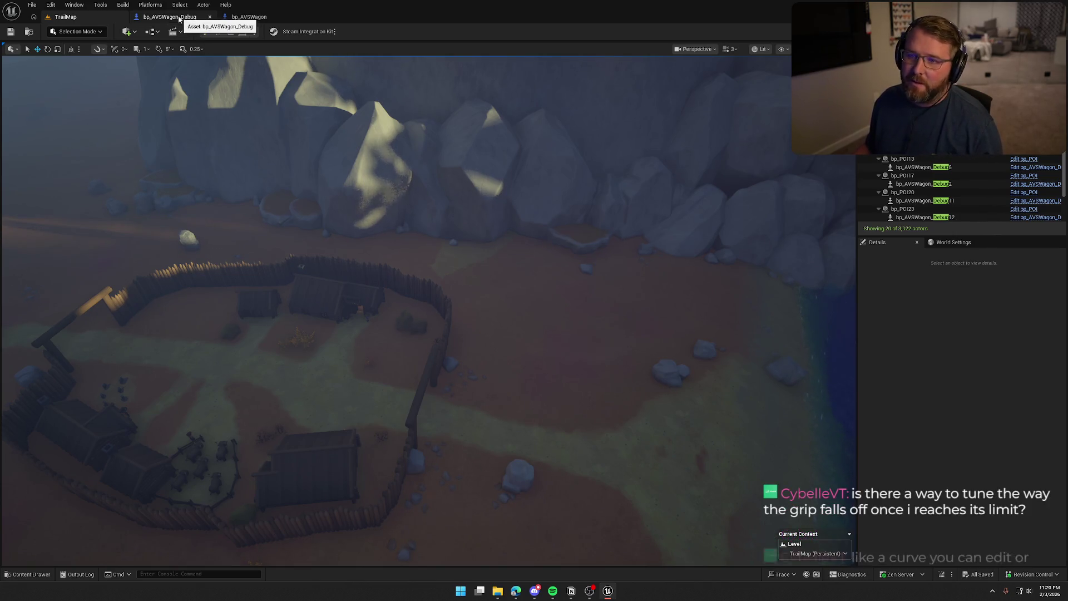
In bp_AVSWagon, set the StabilityControl variable's default value to on.
left_click(249, 17)
scroll(100, 424, "down", 3)
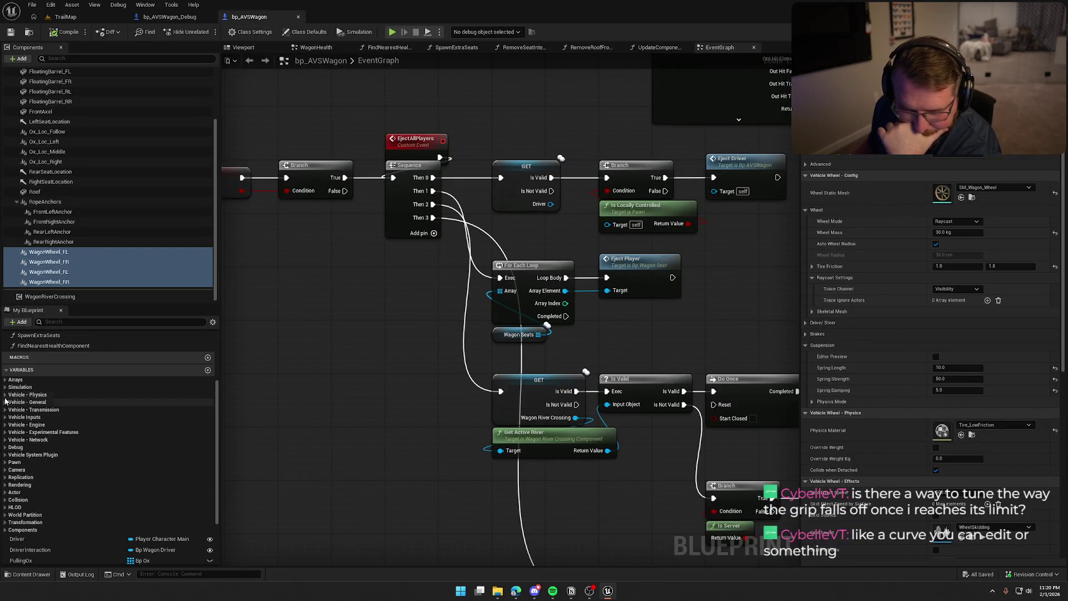
left_click(28, 394)
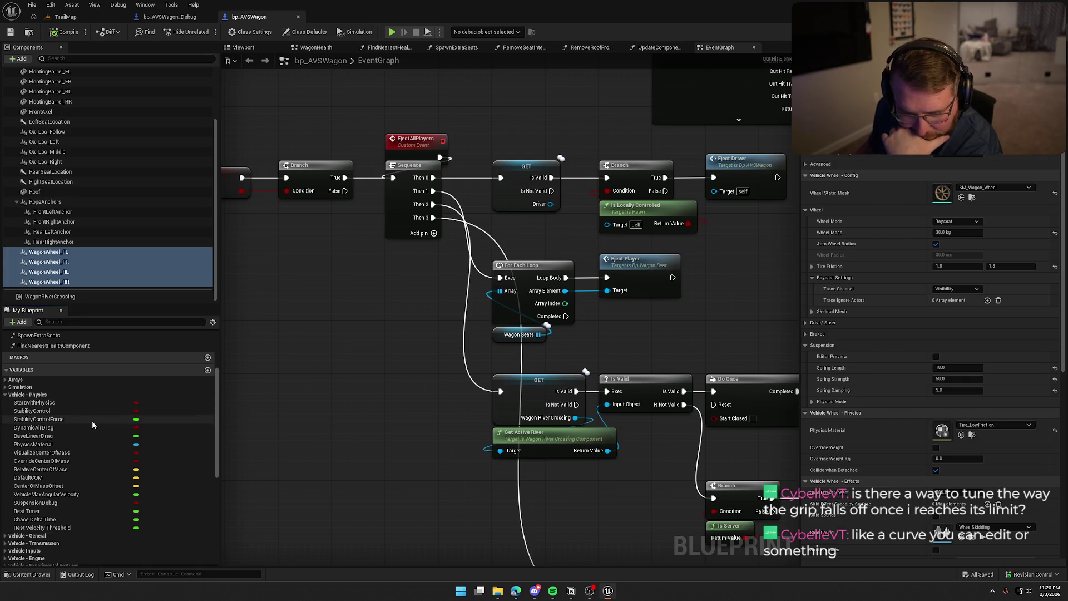
left_click(63, 402)
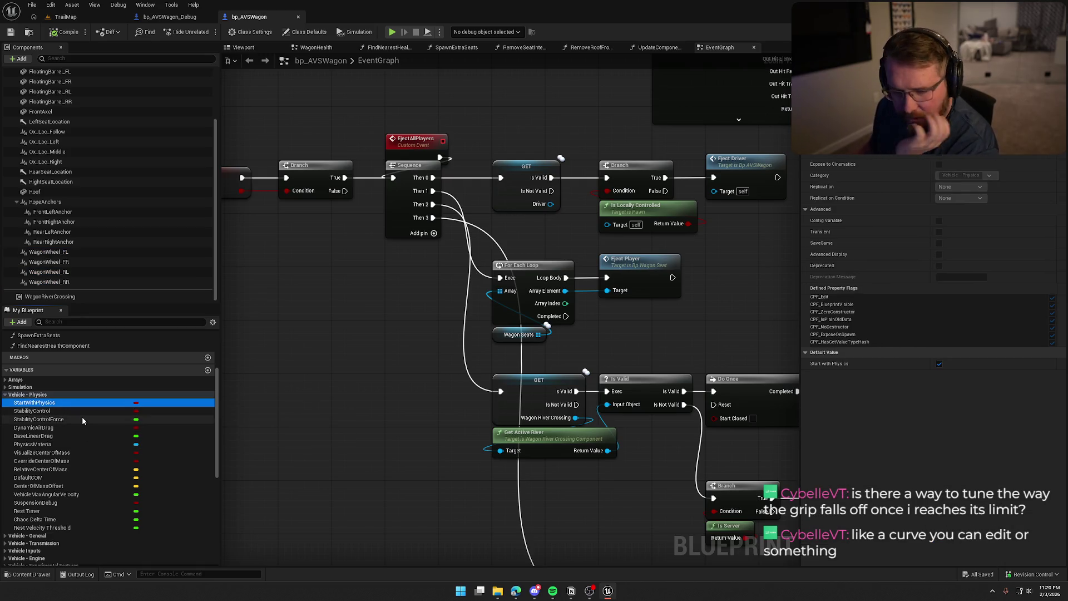
left_click(82, 412)
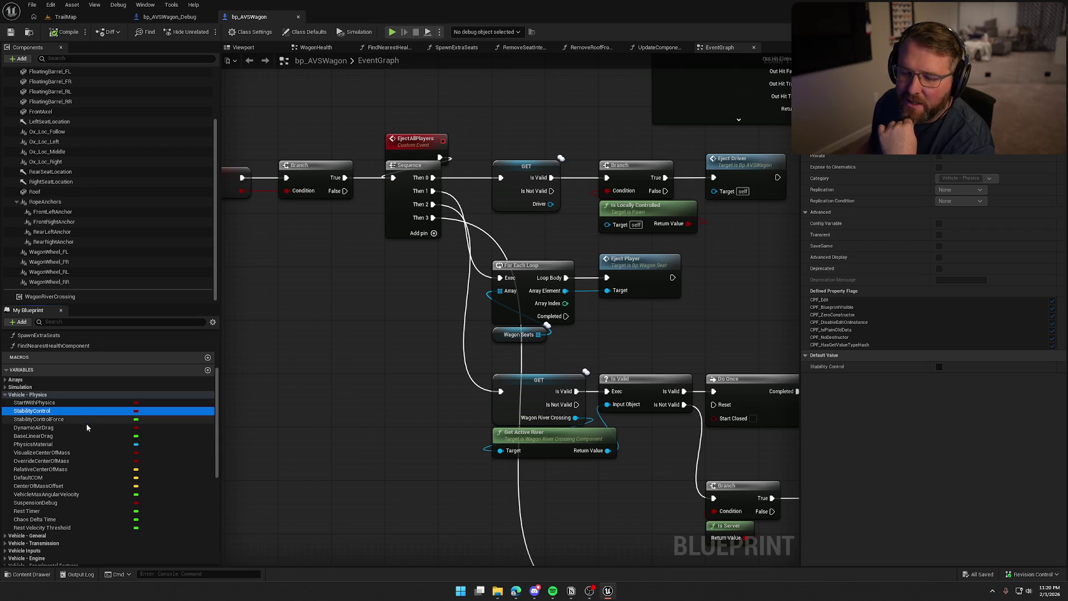
left_click(939, 366)
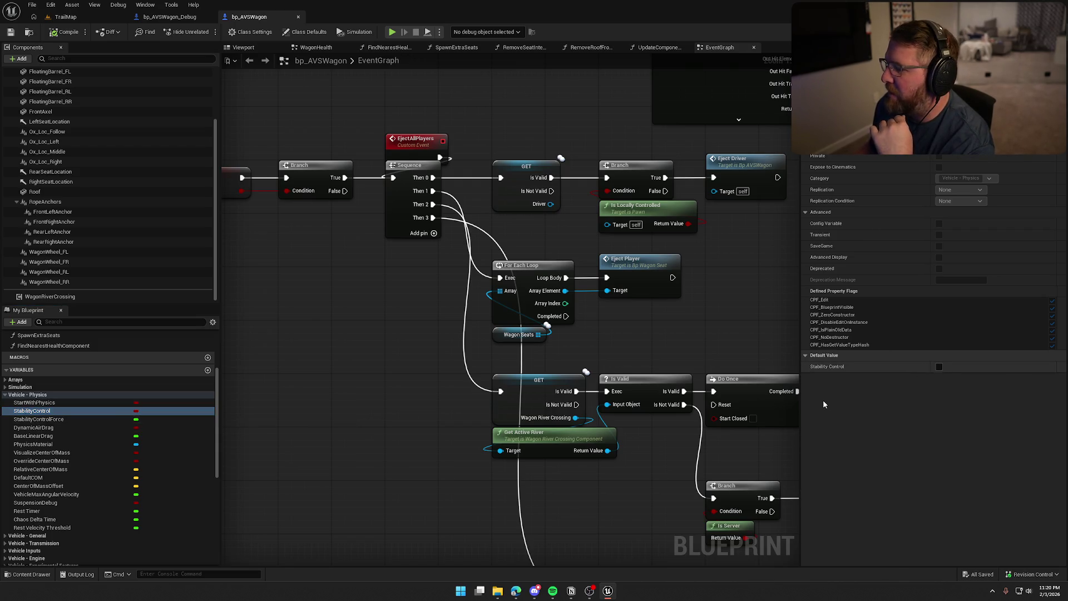
Compile the blueprint, check it out, and return to the TrailMap level.
left_click(65, 34)
left_click(545, 389)
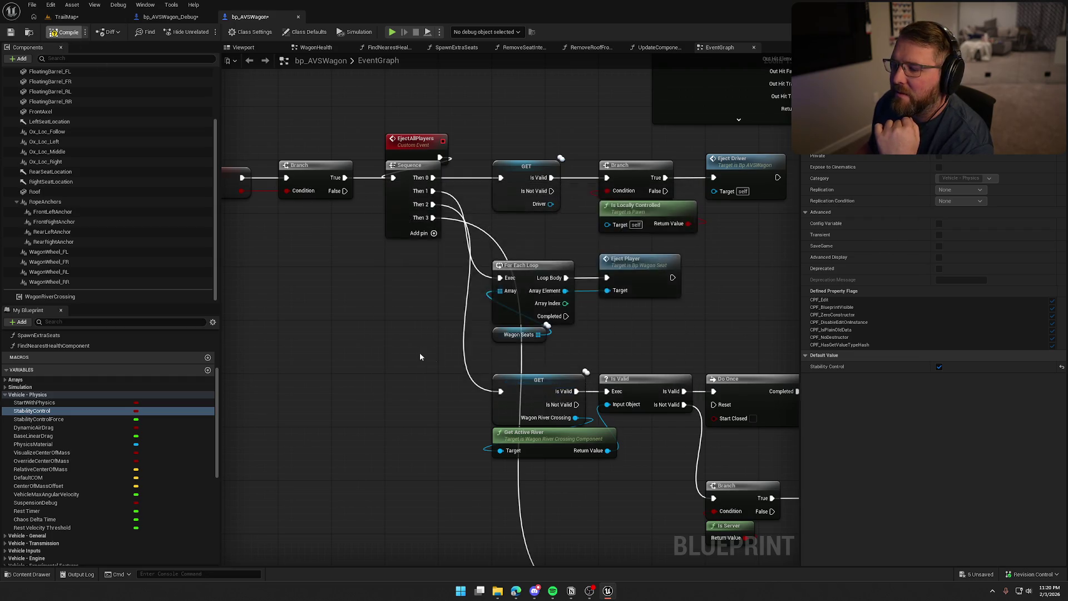
left_click(72, 18)
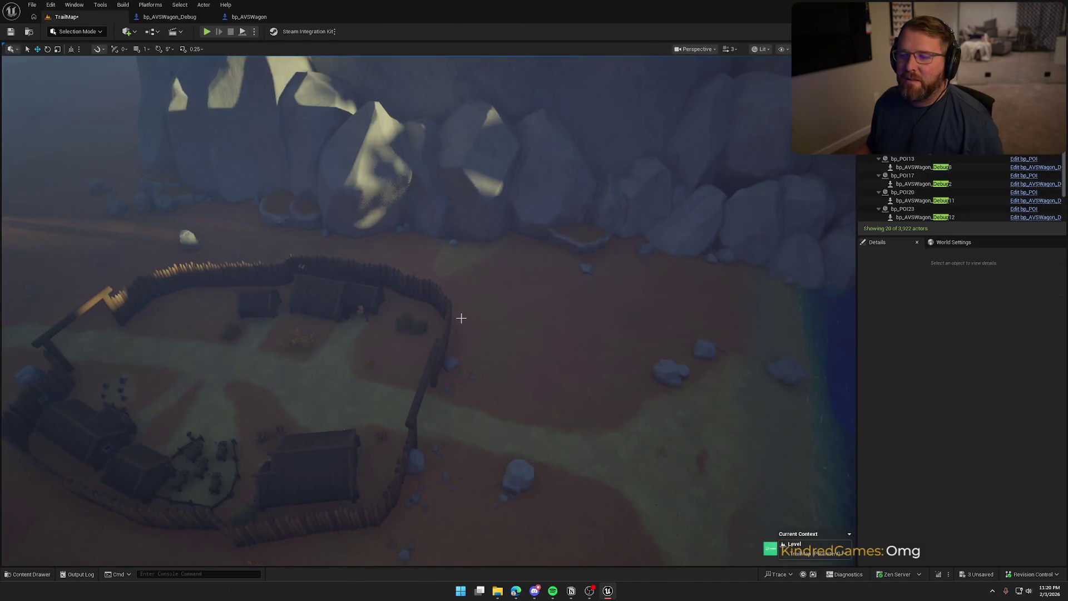
Fly the view to the cliff path and set the GameMode Override to GM_TestMode.
scroll(428, 312, "up", 5)
key("w")
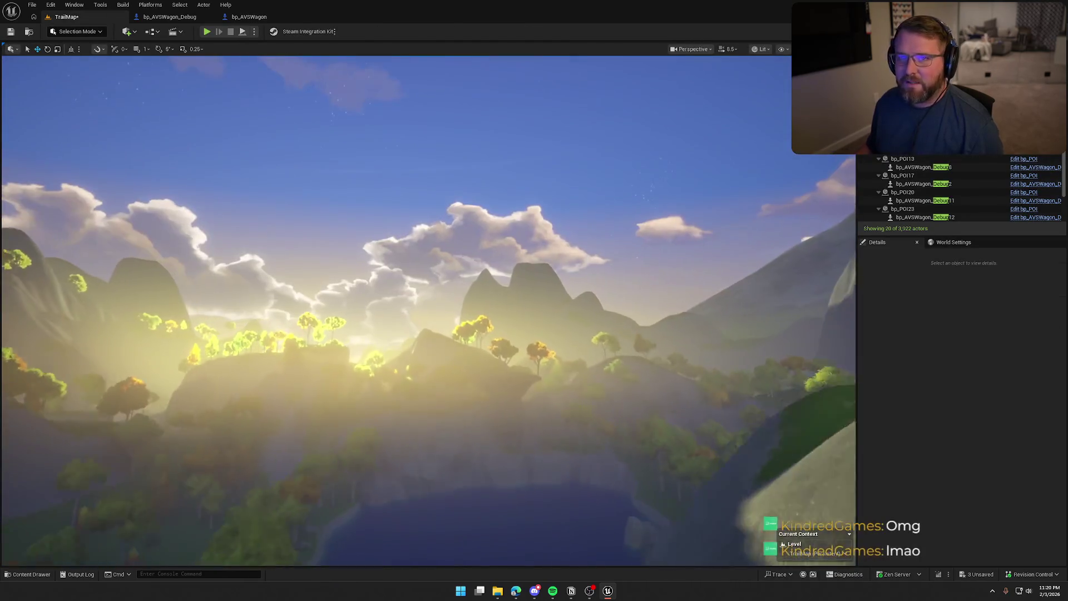
key("w")
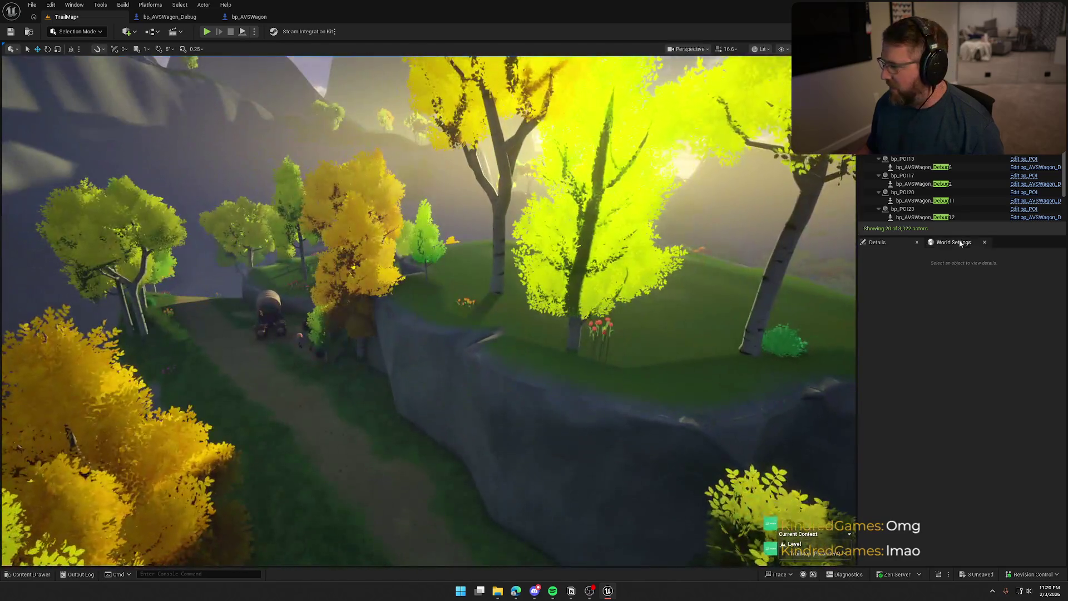
left_click(959, 243)
left_click(990, 280)
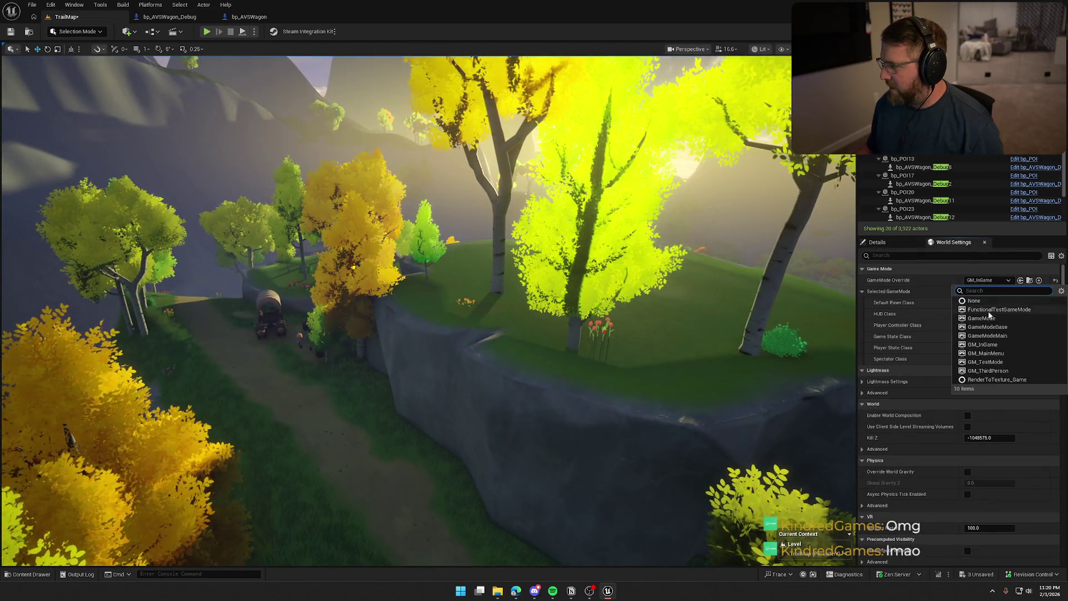
left_click(1012, 363)
scroll(395, 311, "down", 3)
Fly the viewport low along the cliff path up close to the ox-drawn wagon.
key("w")
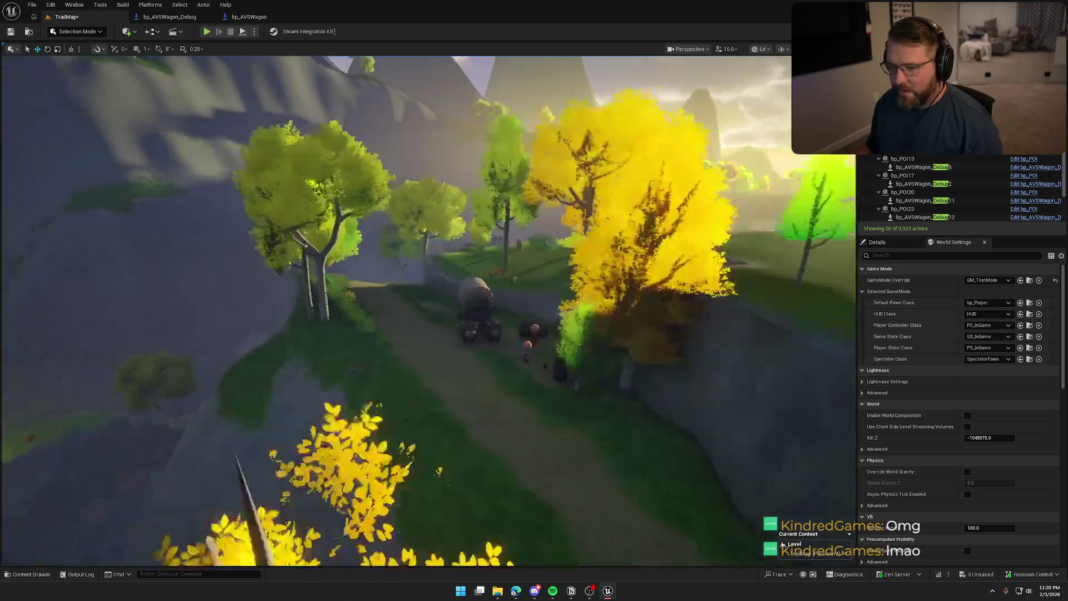
scroll(429, 309, "down", 2)
key("w")
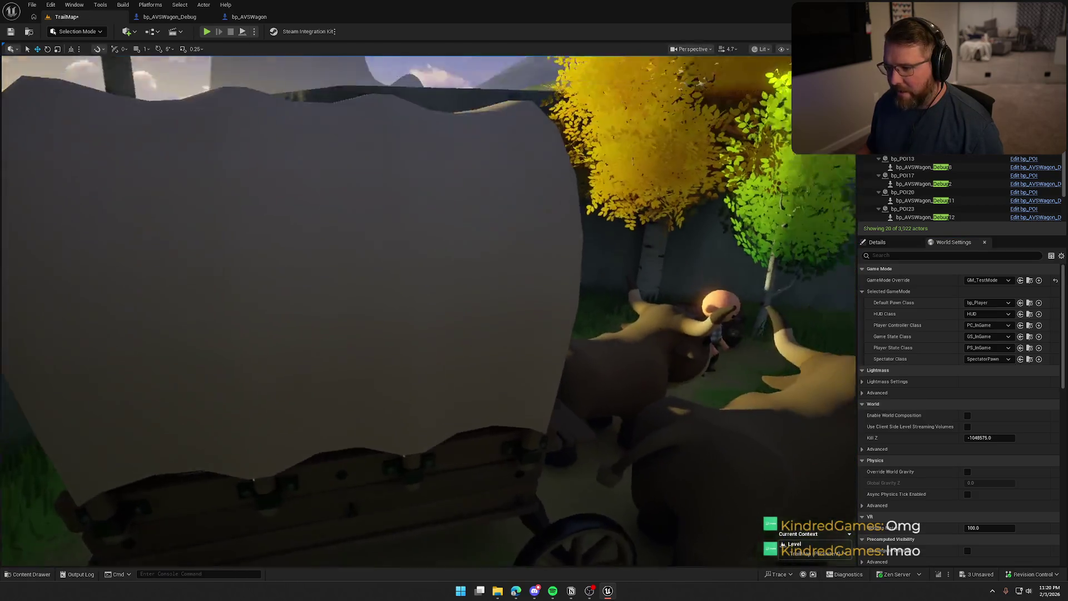
scroll(428, 309, "down", 1)
key("w")
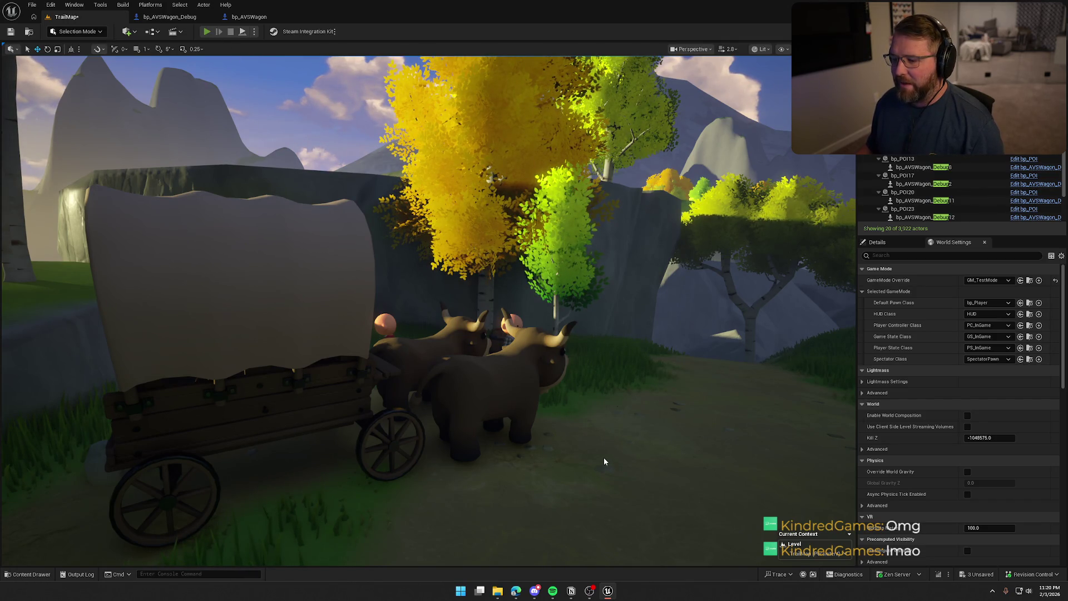
Play-test the level next to the wagon twice, running along the trail before stopping.
key("alt+p")
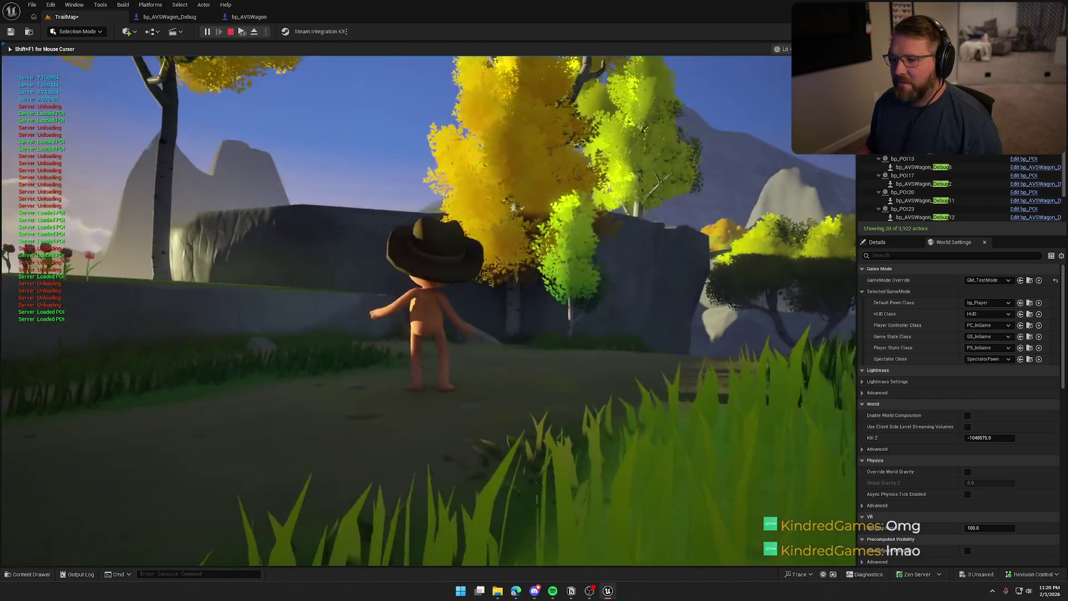
key("Escape")
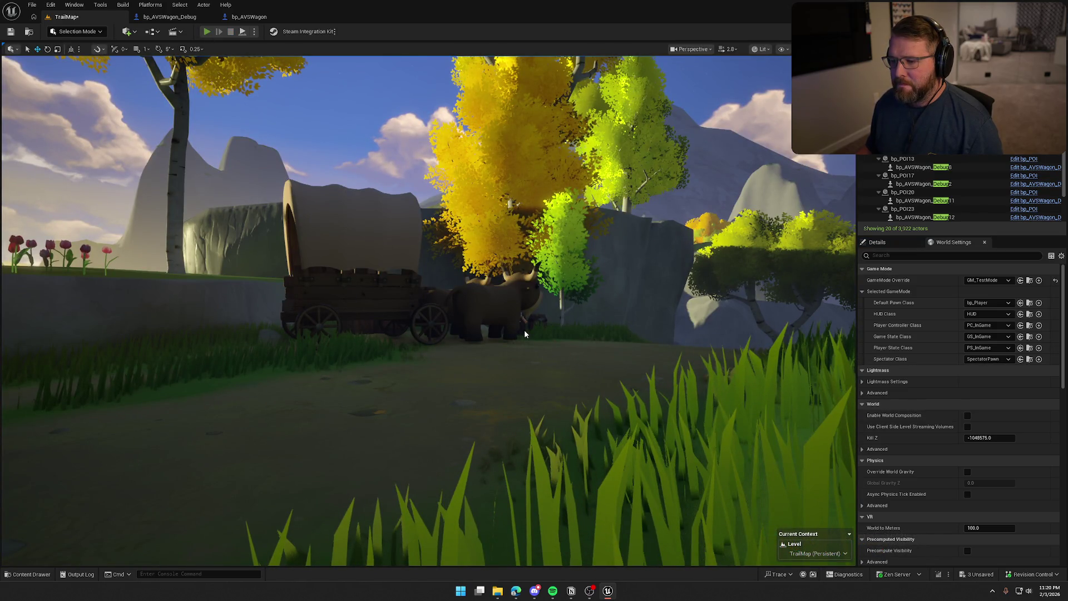
key("alt+p")
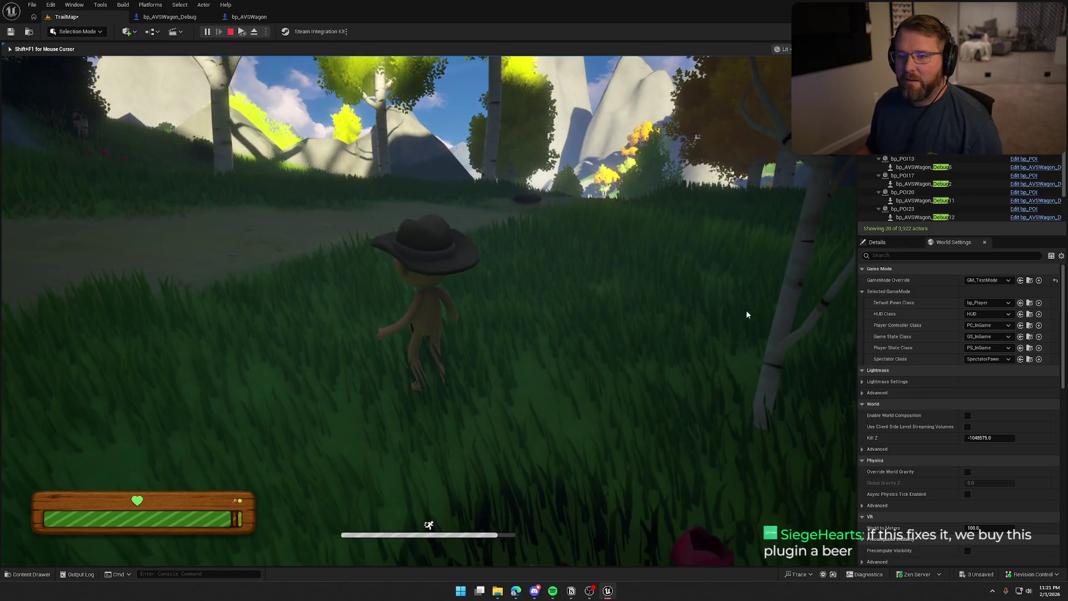
key("Escape")
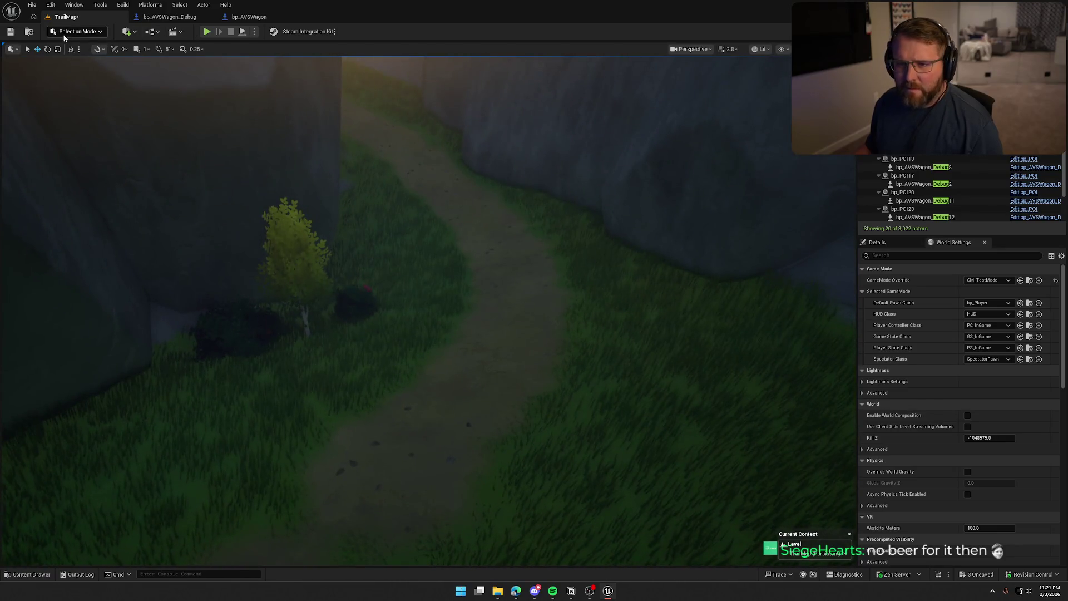
Switch to Landscape Mode and select the Smooth sculpting tool.
left_click(64, 33)
left_click(120, 50)
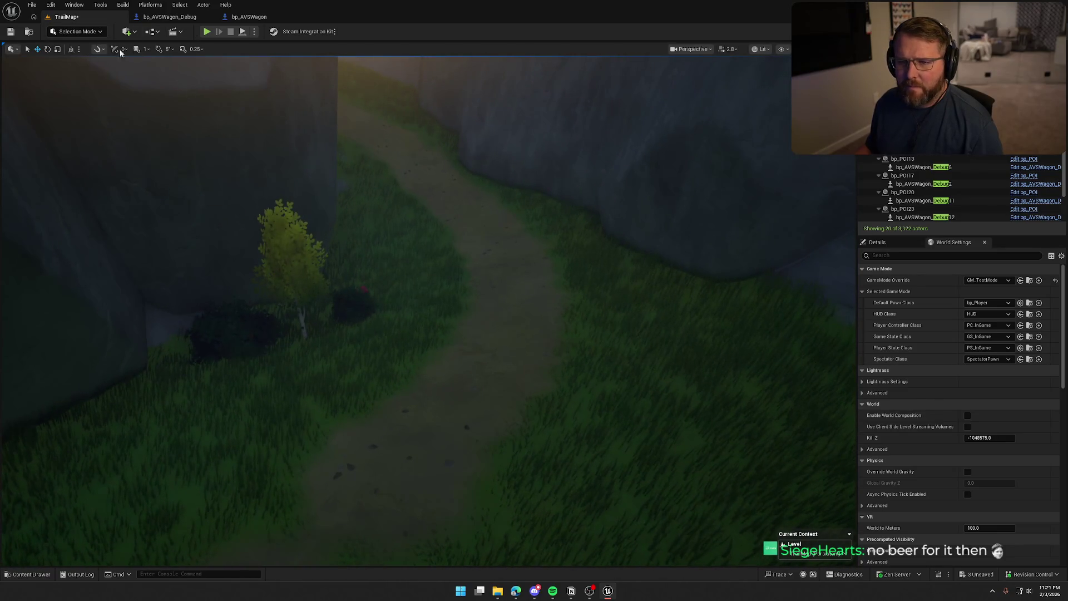
left_click(77, 31)
left_click(86, 55)
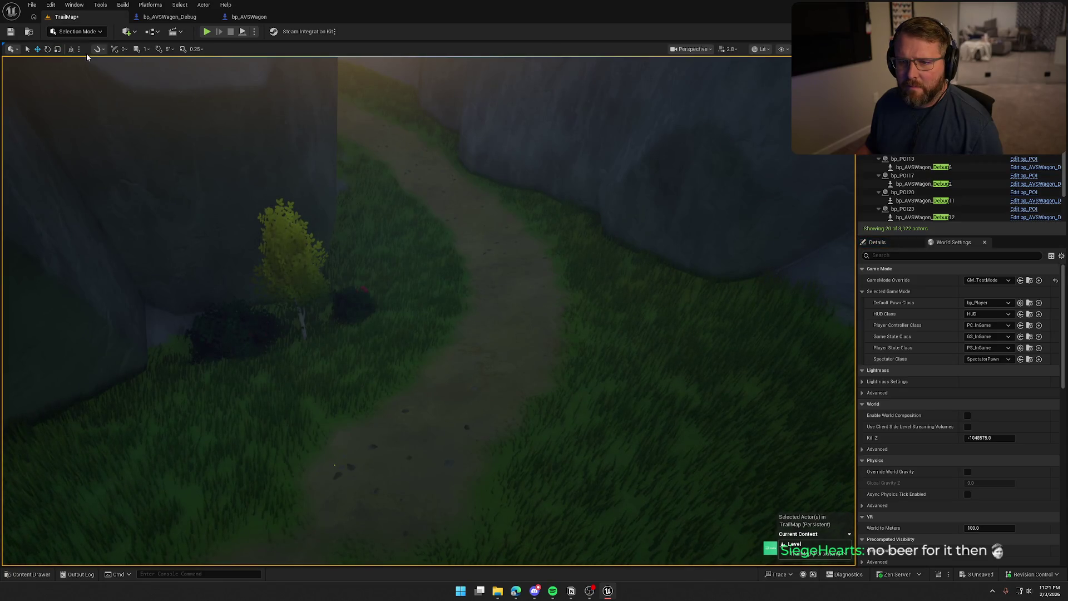
key("shift+2")
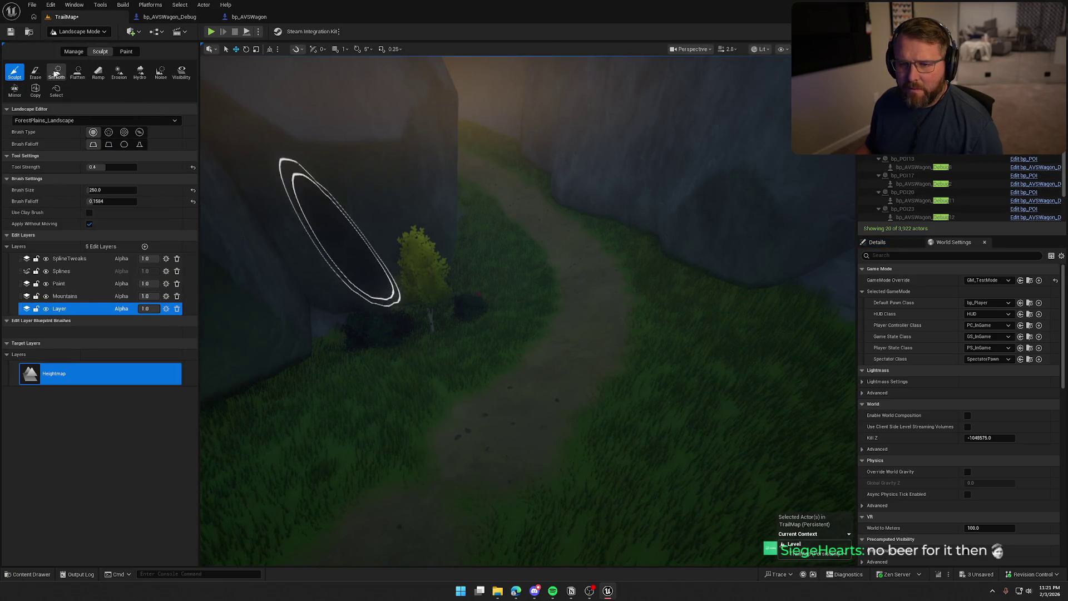
left_click(56, 74)
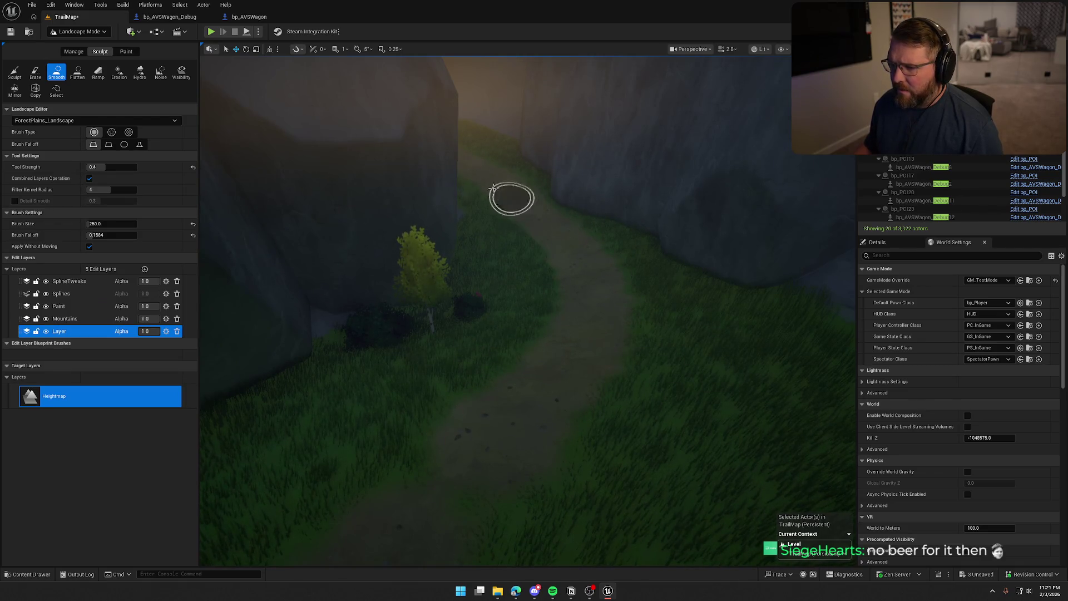
Smooth the trail ground between the rocks, then go back to Selection Mode.
right_click(583, 282)
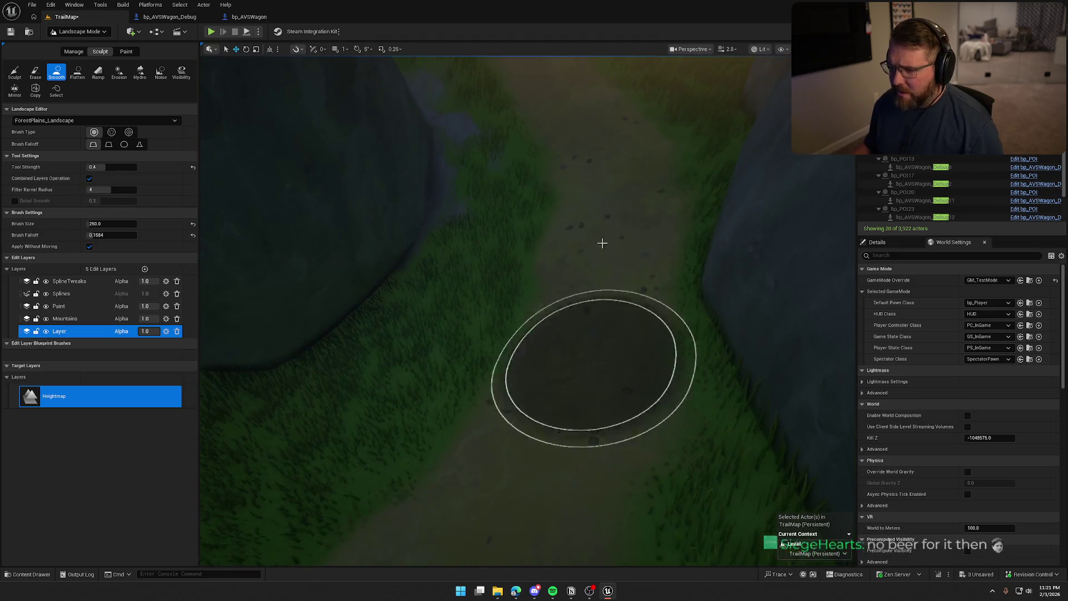
right_click(644, 460)
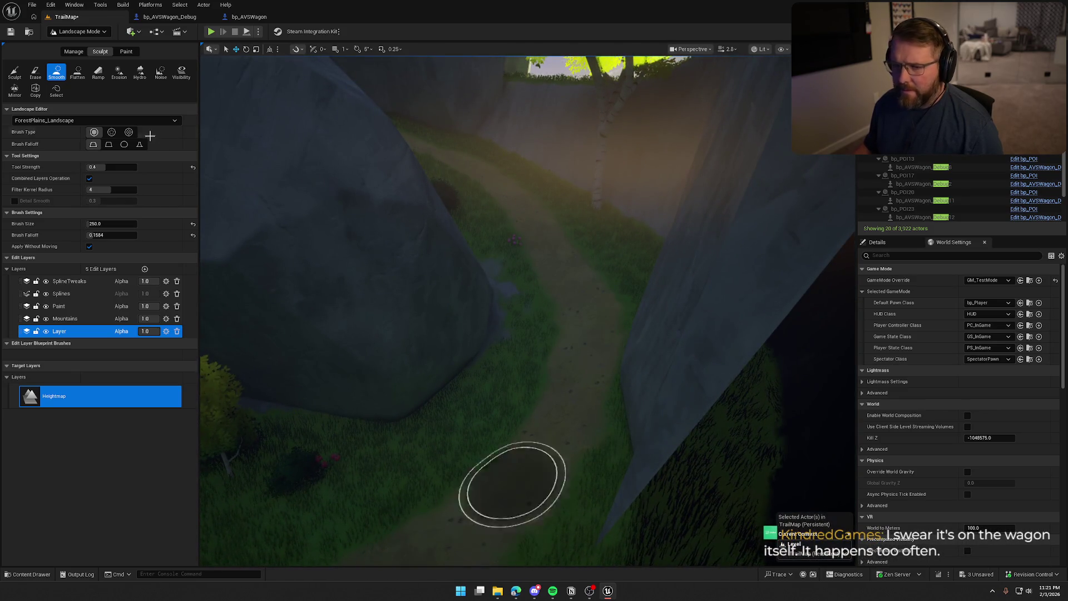
left_click(78, 31)
left_click(78, 43)
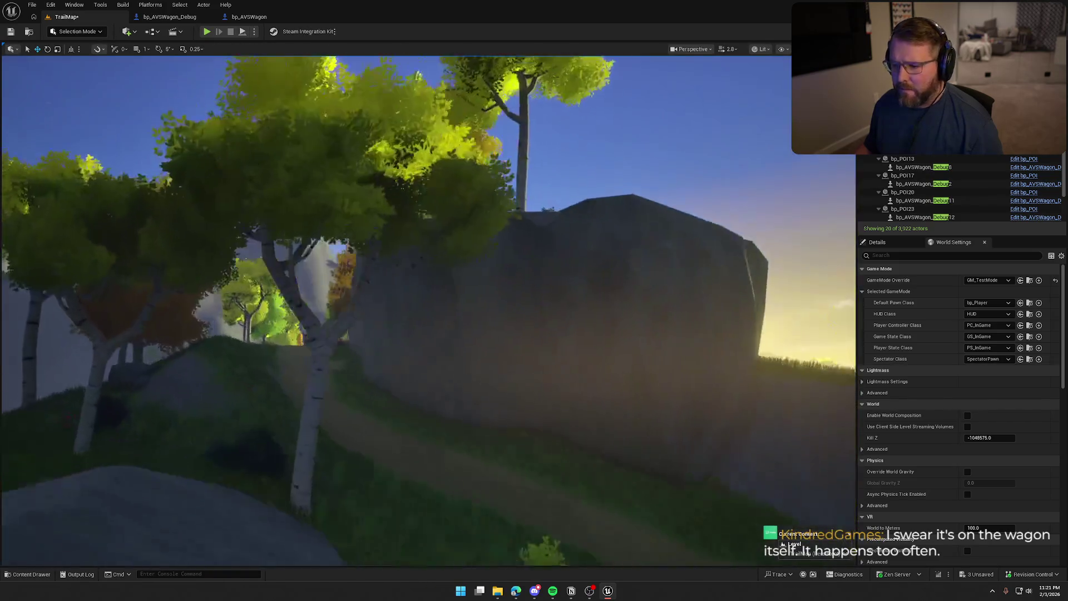
Frame the camera on the wagon and start a play test, restarting it once.
key("w")
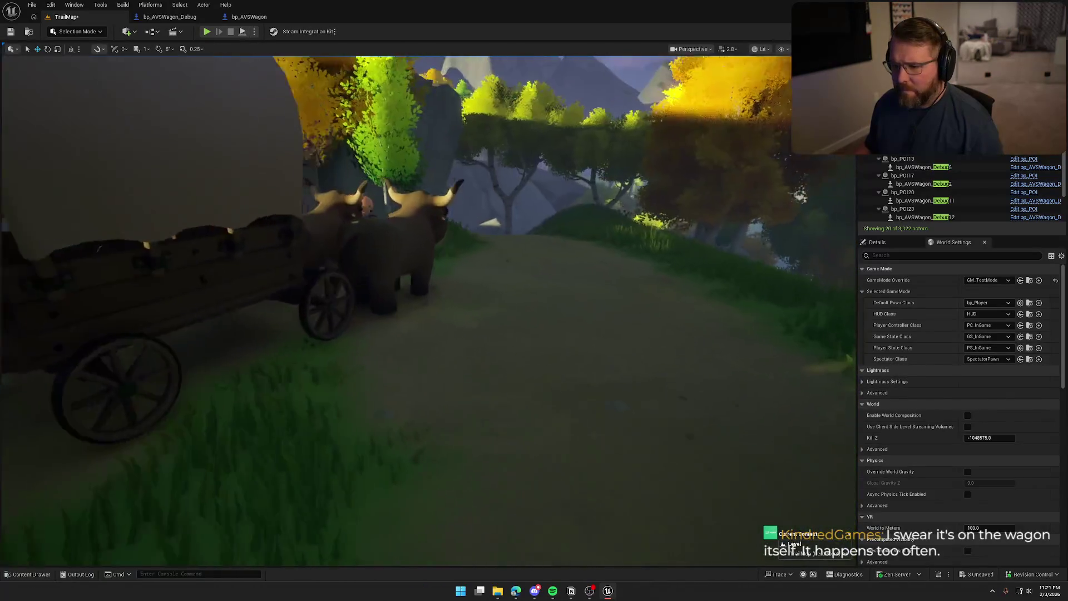
key("s")
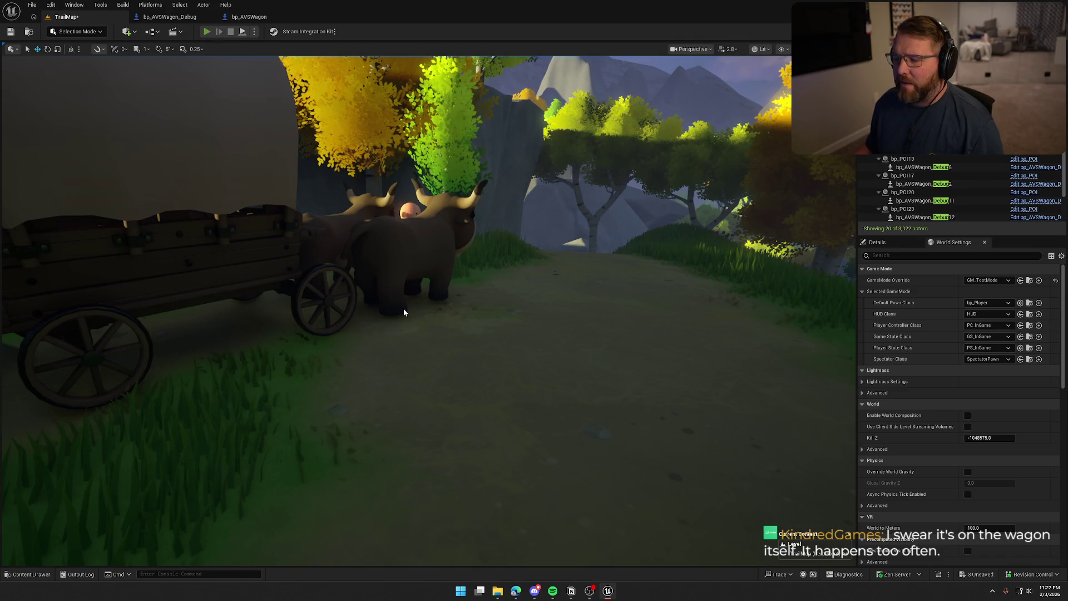
key("alt+p")
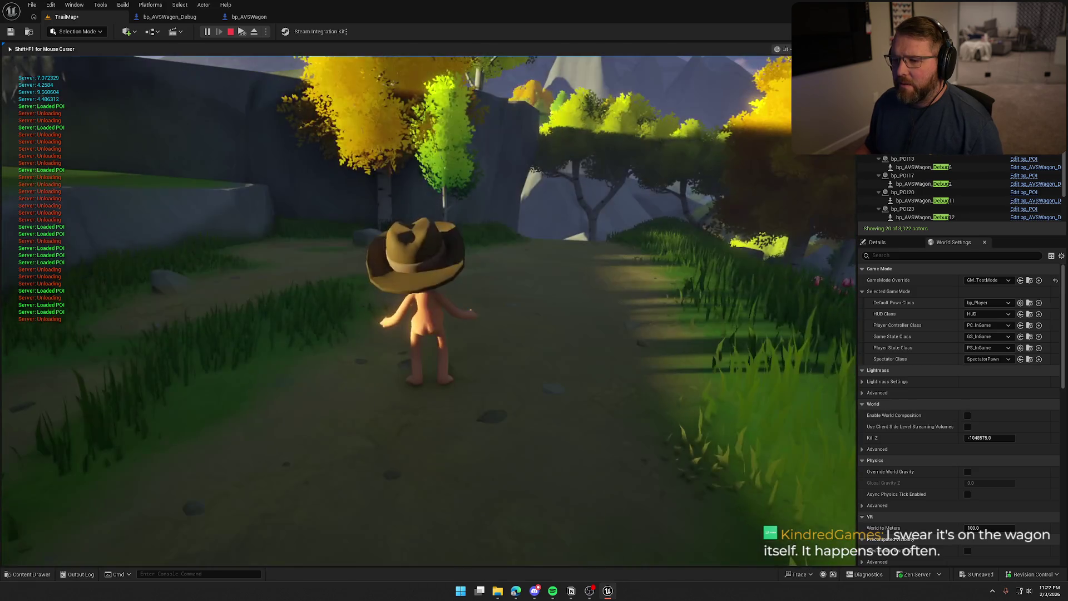
key("Escape")
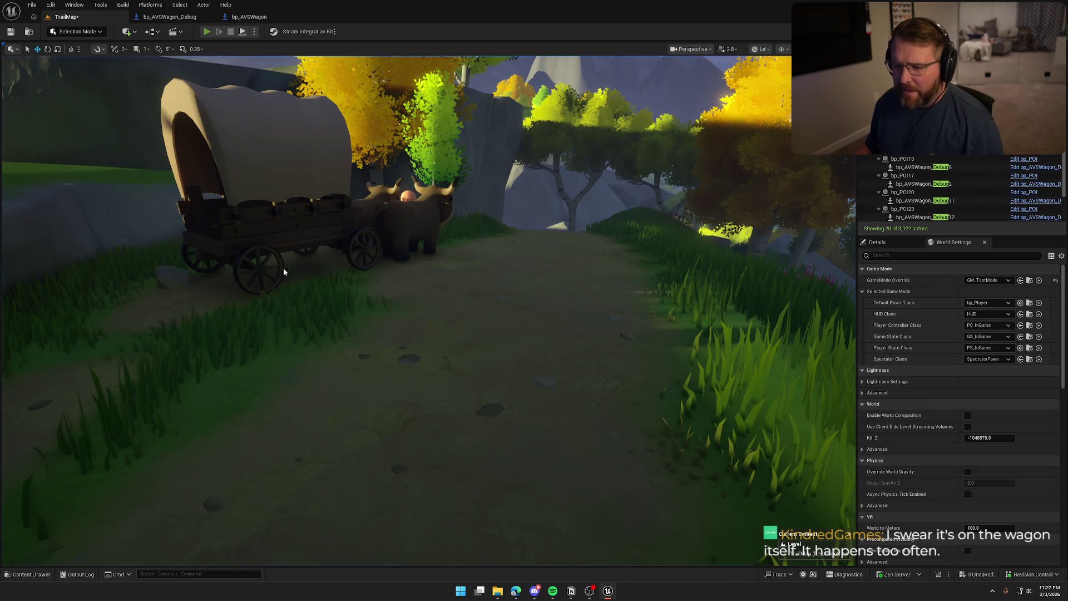
key("alt+p")
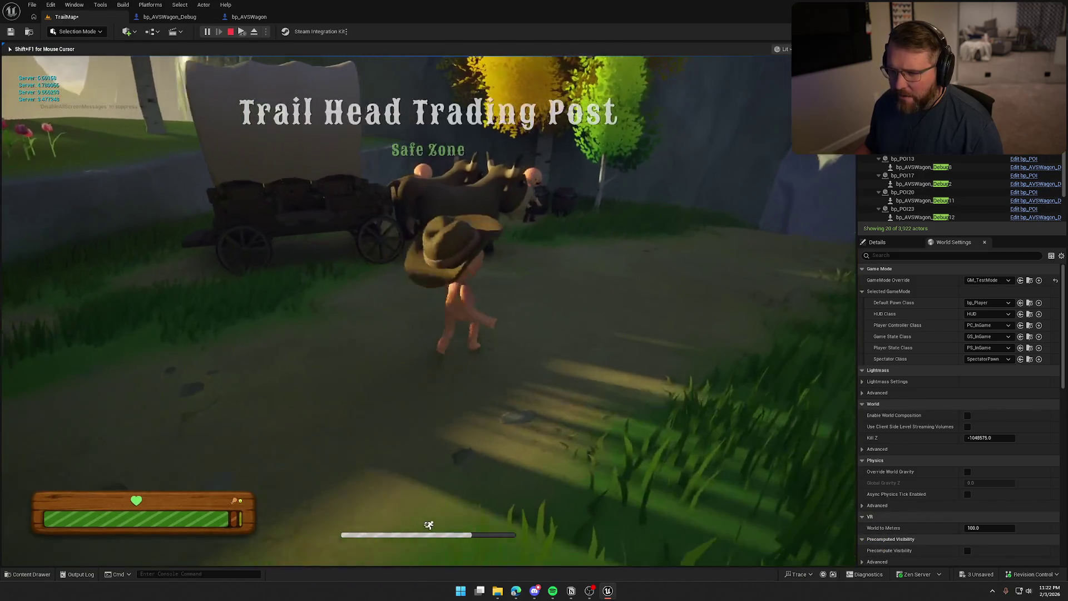
Take control of the wagon and drive it up the trail past the rock cliff into the clearing.
key("e")
key("w")
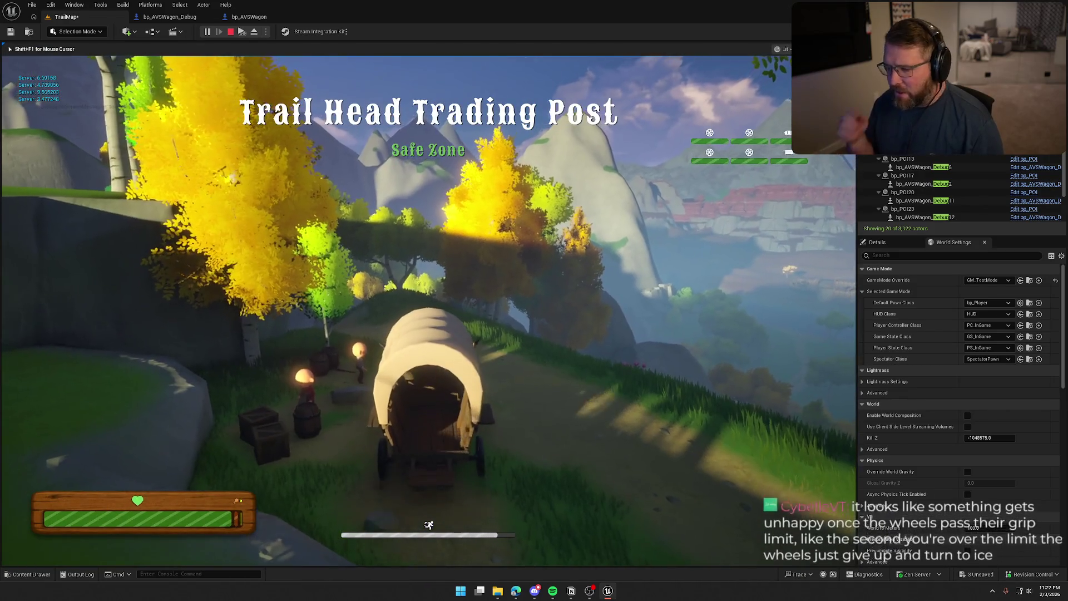
key("w")
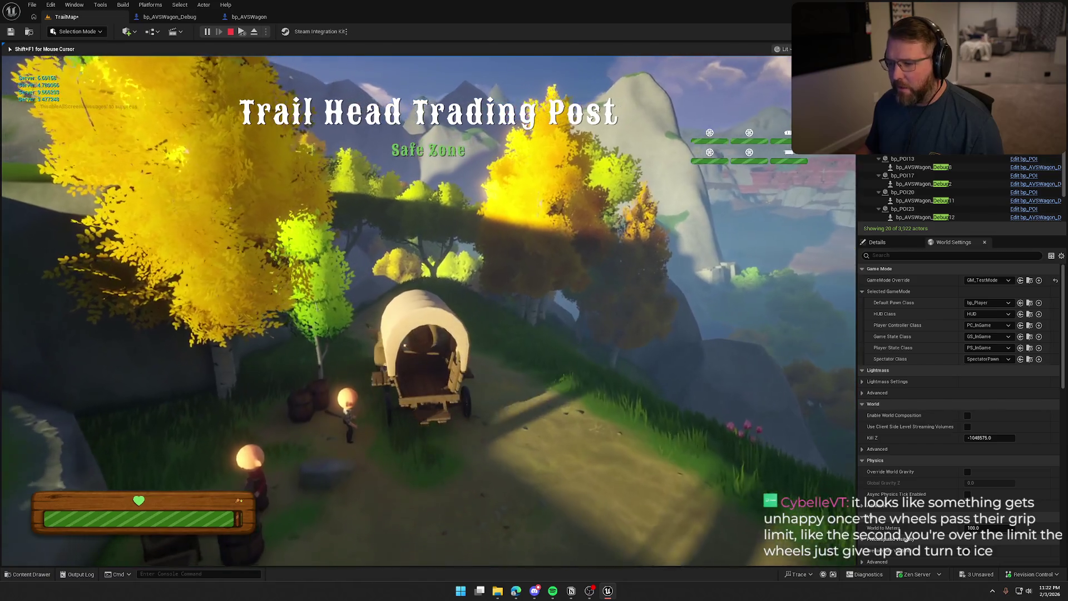
key("w")
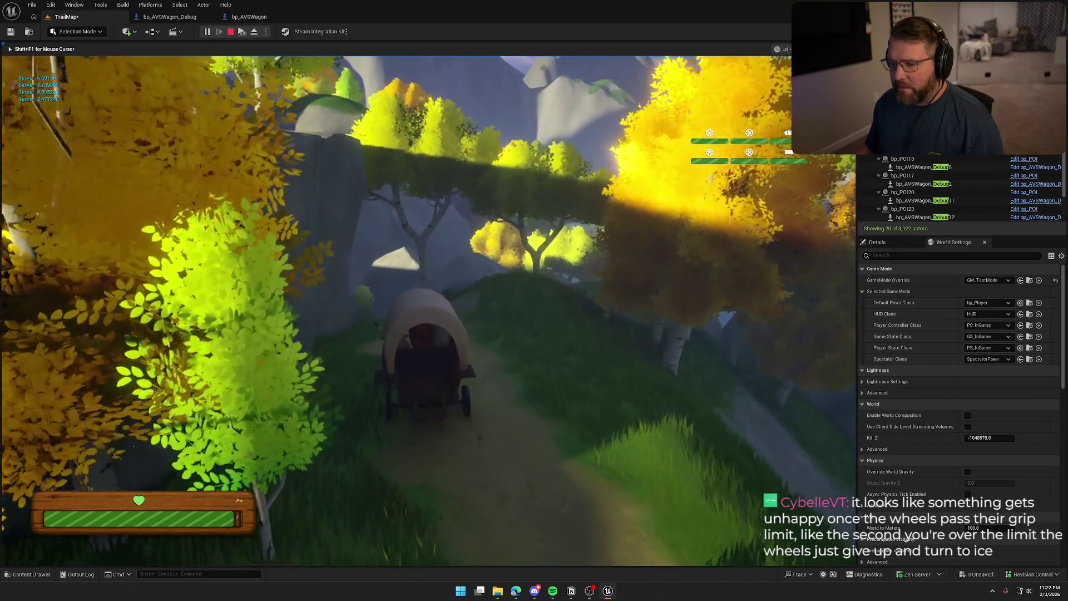
key("w")
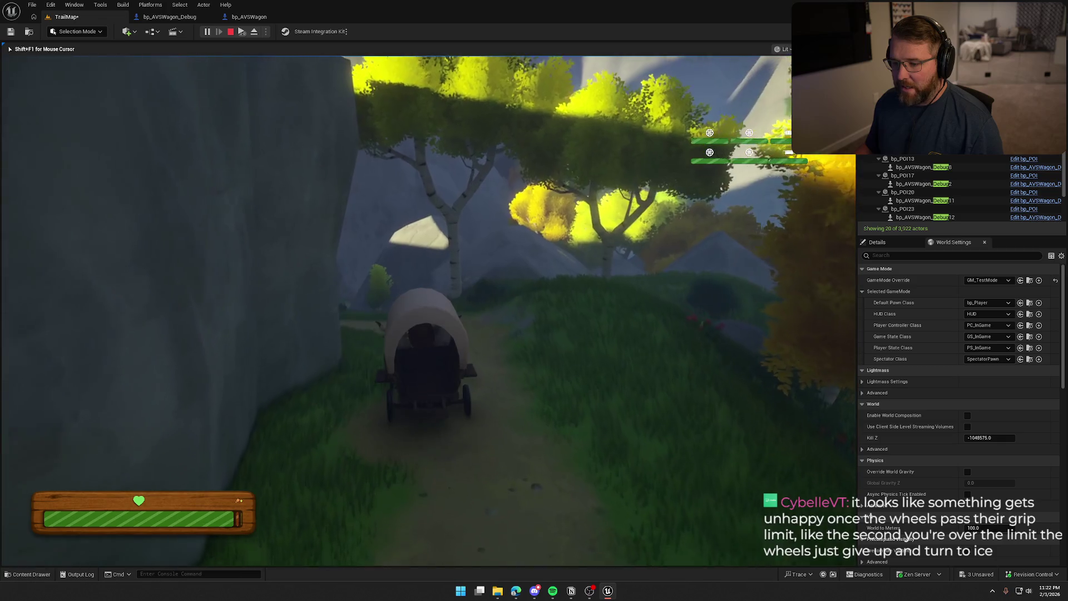
key("w")
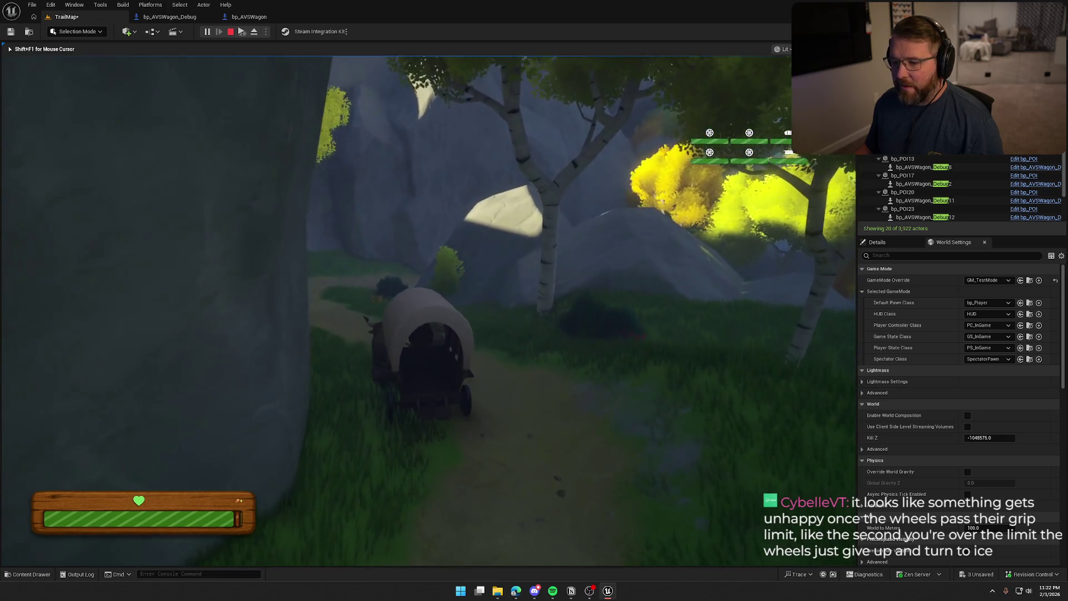
key("w")
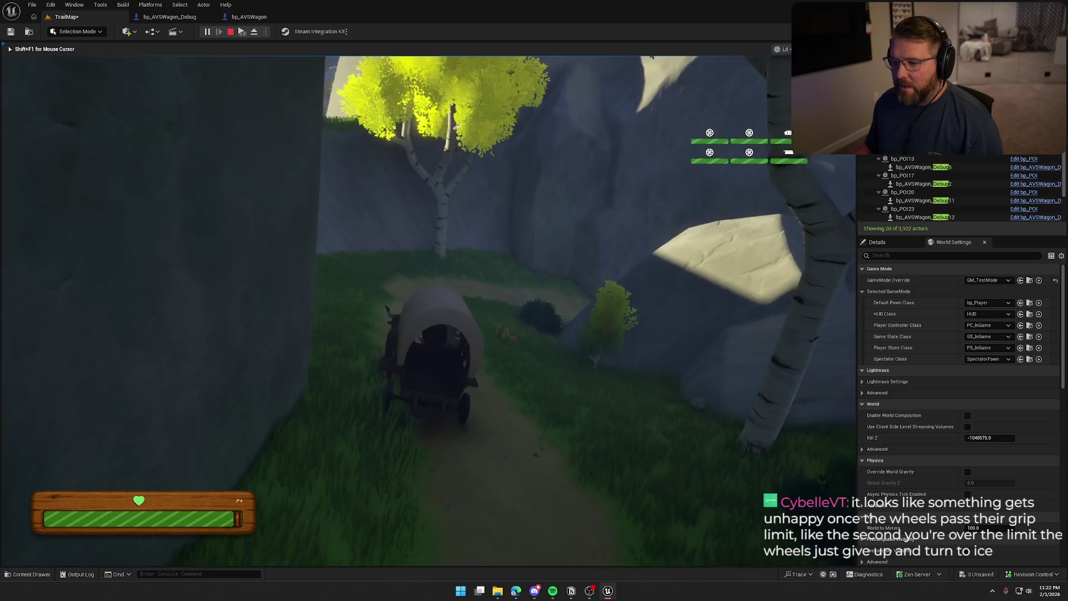
Steer the wagon through the narrow section past the flowers toward the yellow birches.
key("w")
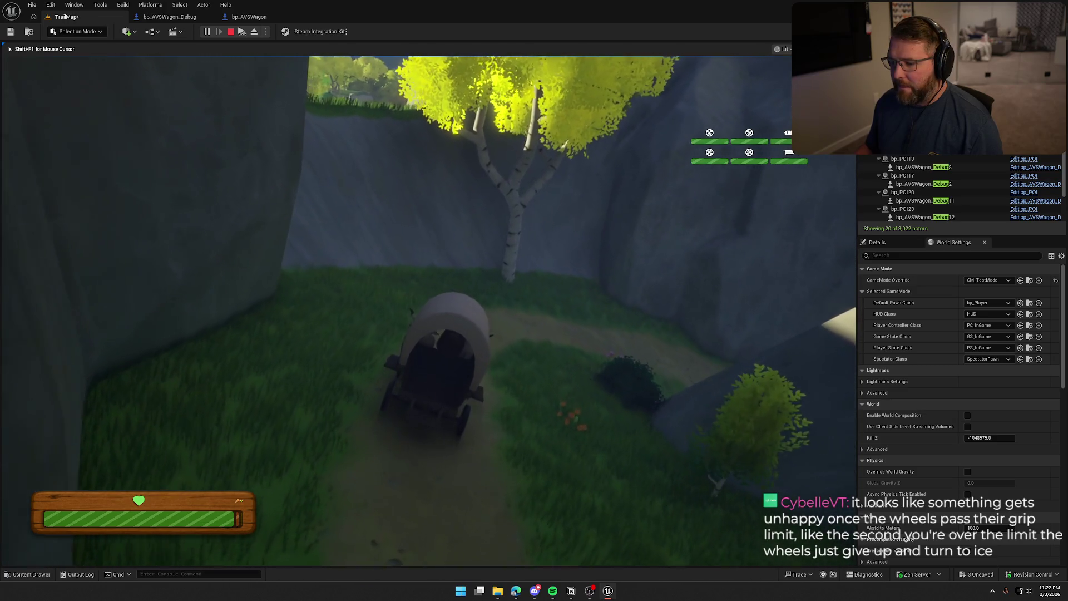
key("w")
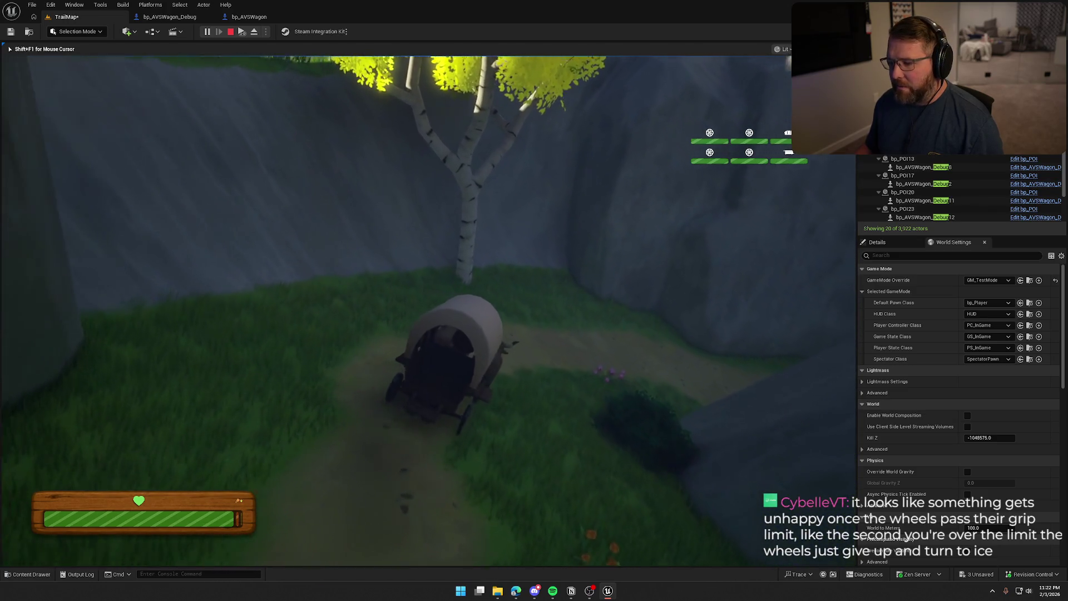
key("w")
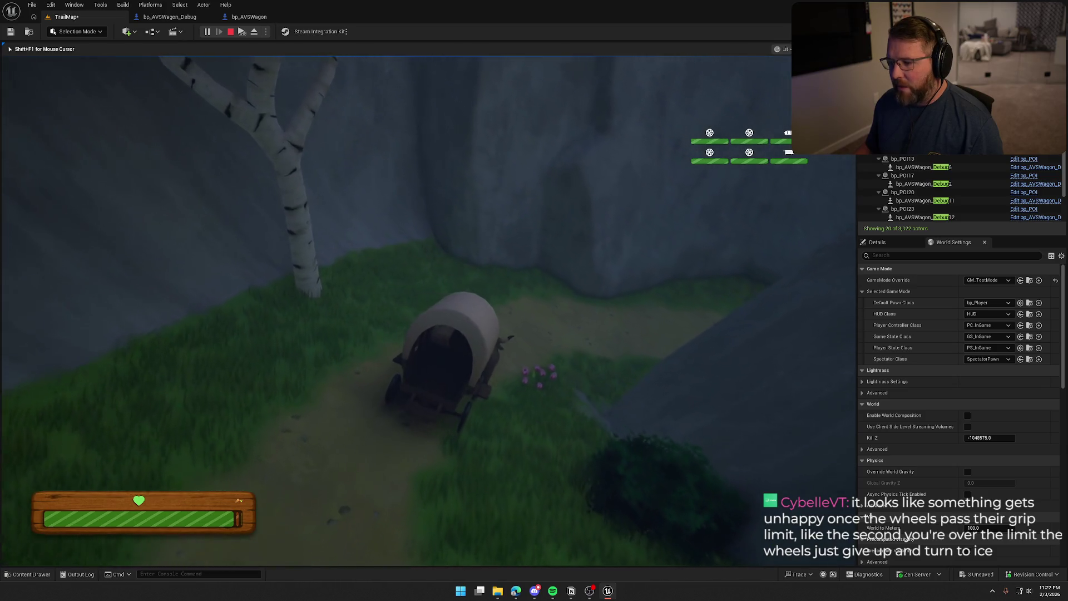
key("w")
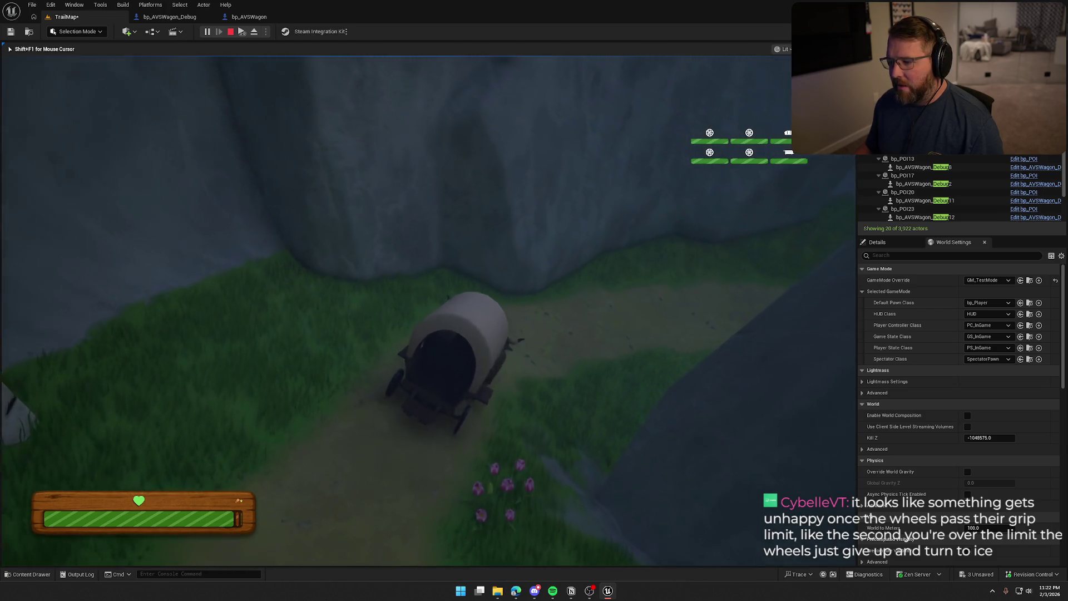
key("w")
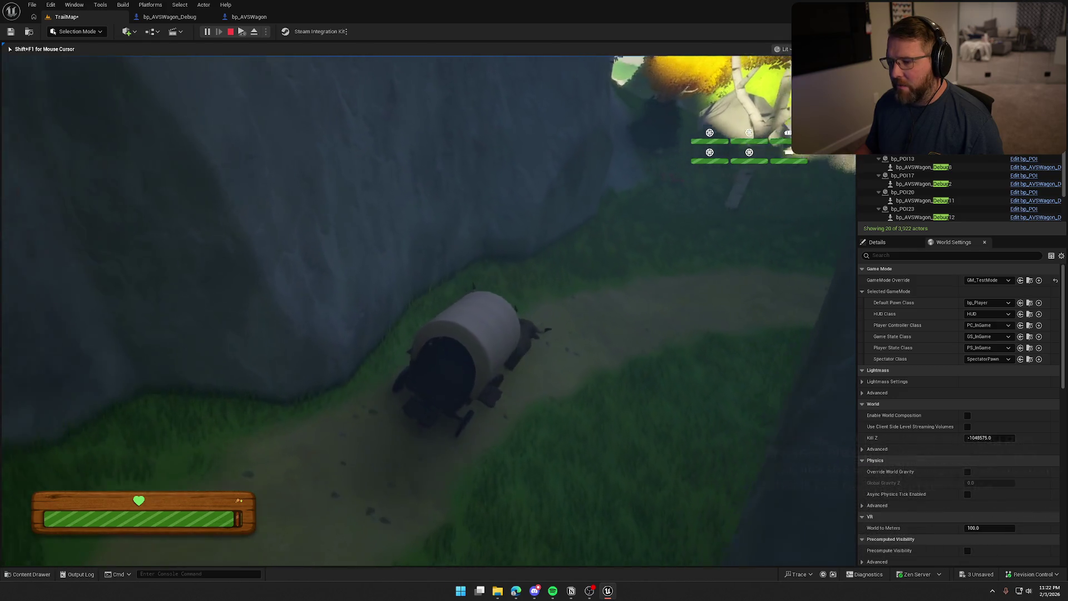
key("w")
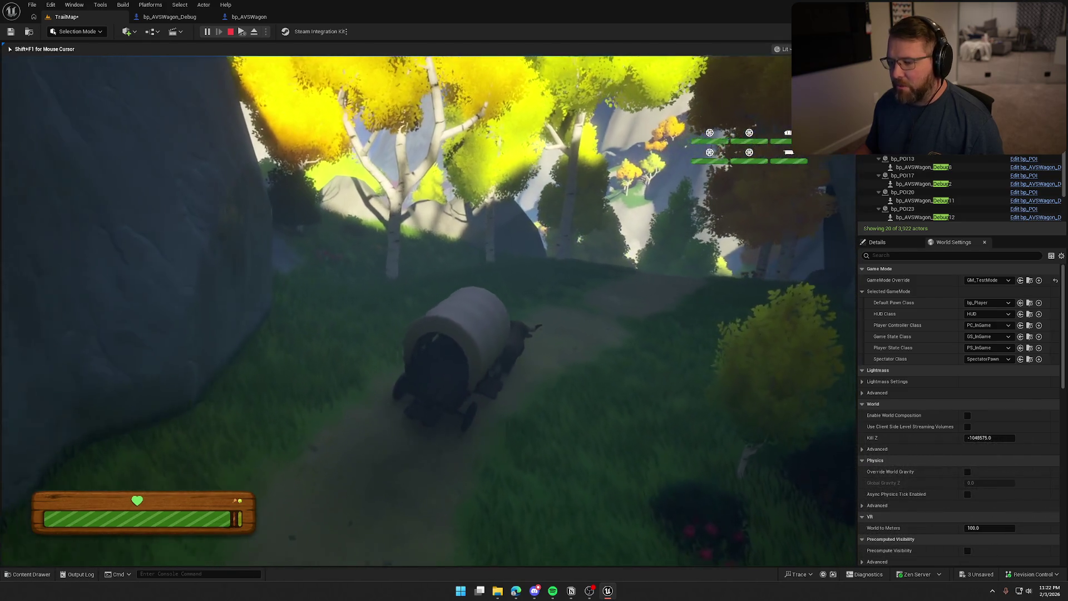
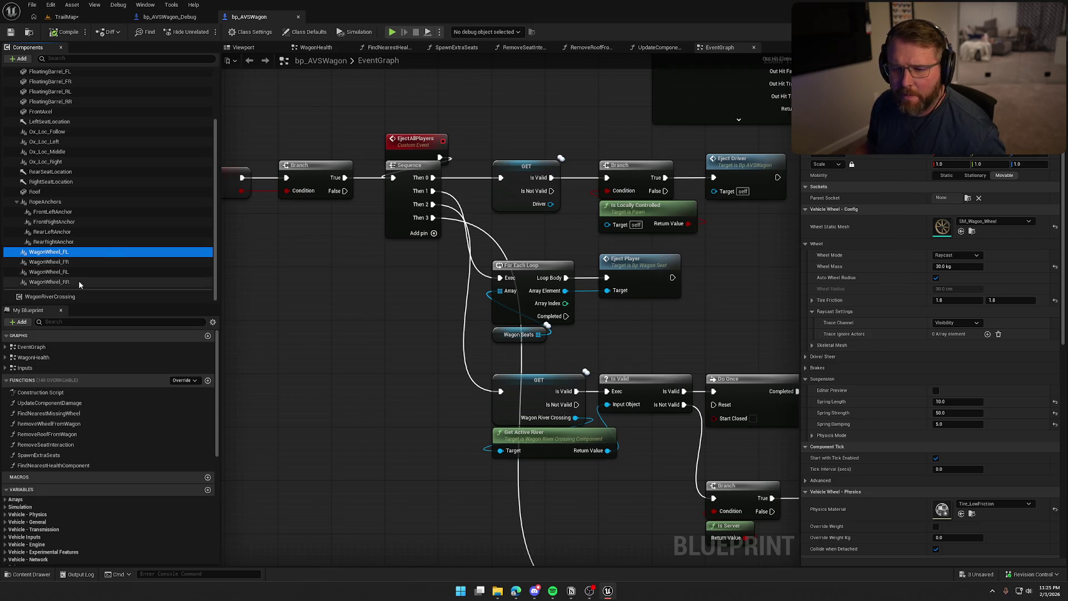
Select all four wagon wheel components and expand their drive, steer and Brakes settings.
left_click(53, 282, "shift")
left_click(1055, 268)
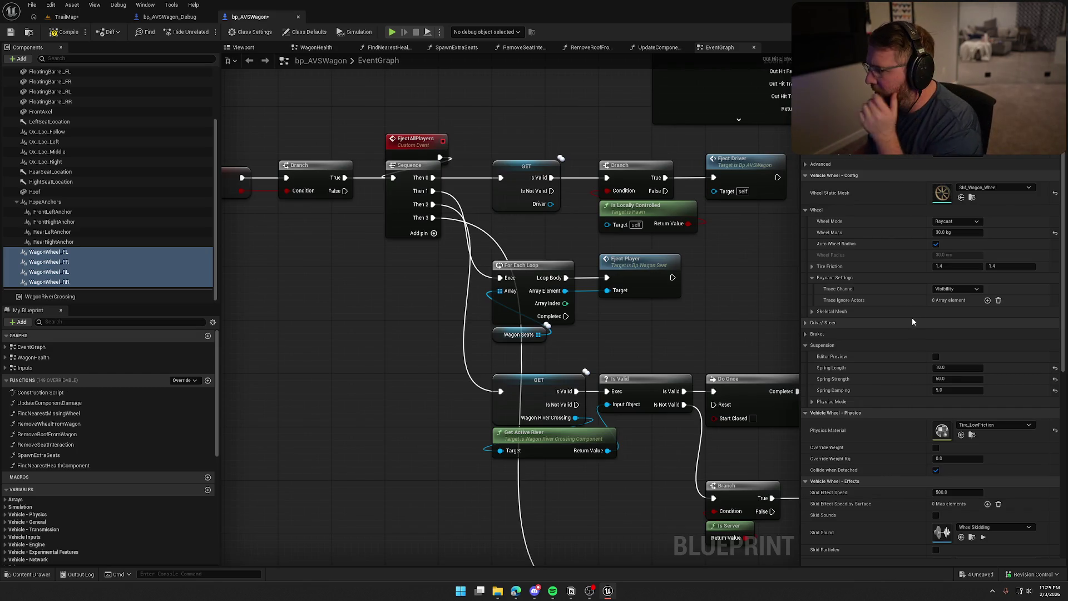
left_click(805, 323)
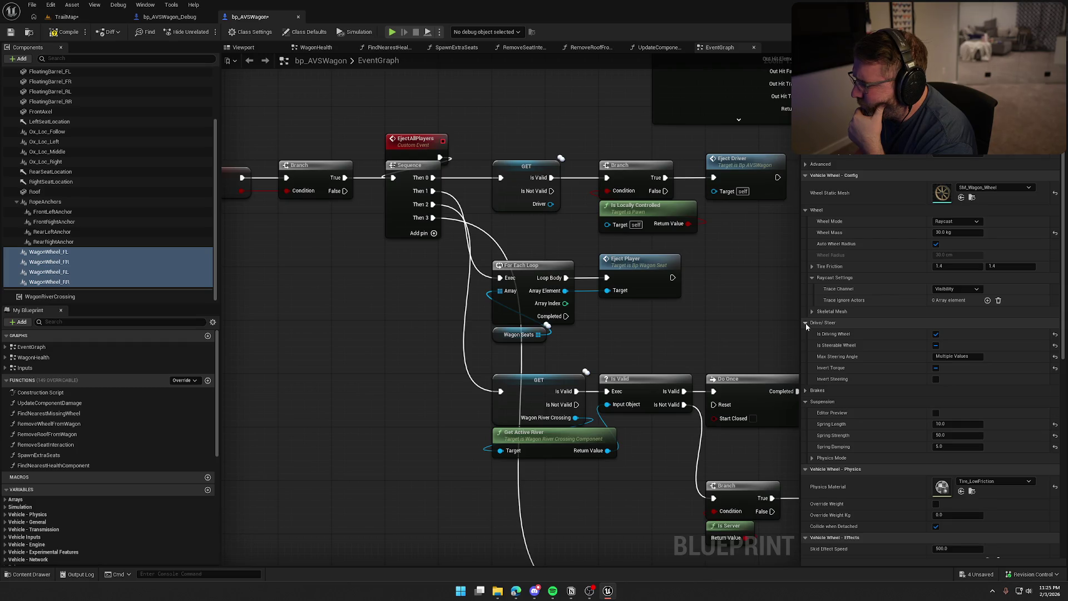
left_click(806, 324)
left_click(805, 334)
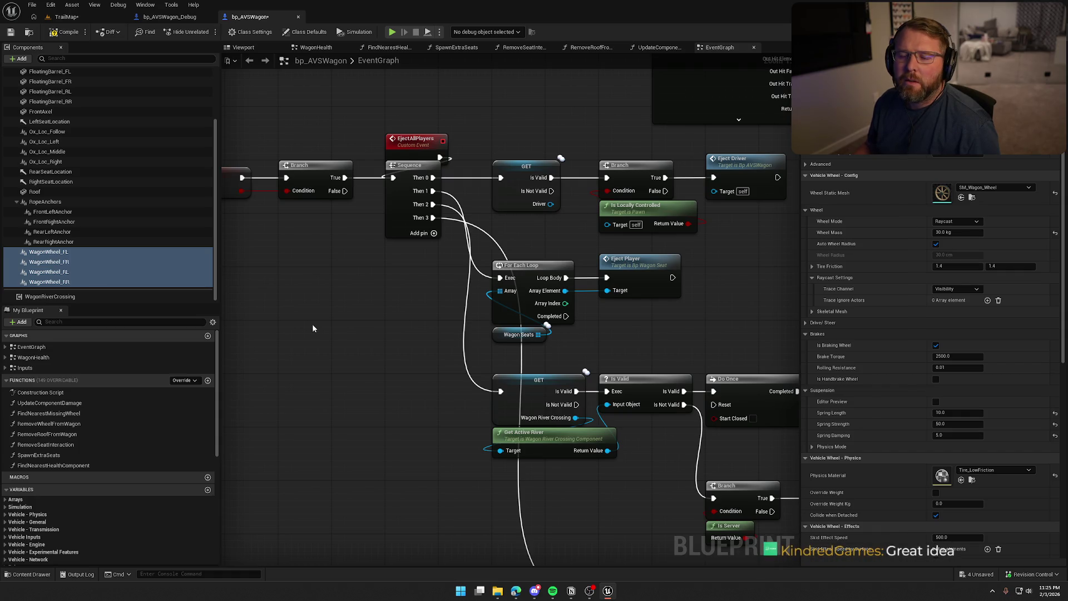
Uncheck Is Braking Wheel for WagonWheel_FL and WagonWheel_FR only.
left_click(60, 253)
left_click(60, 262, "ctrl")
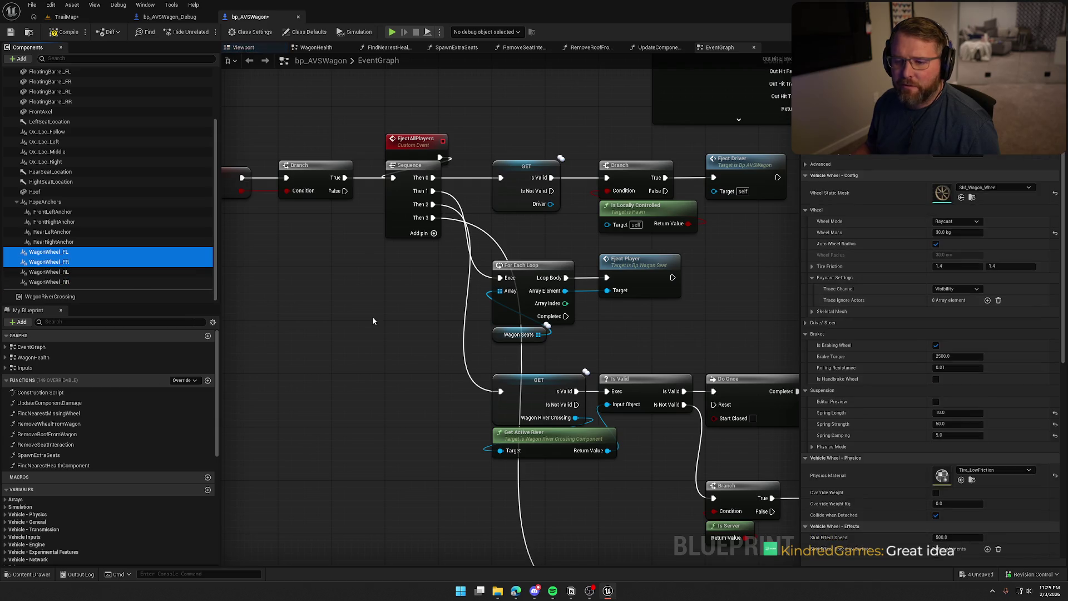
left_click(936, 346)
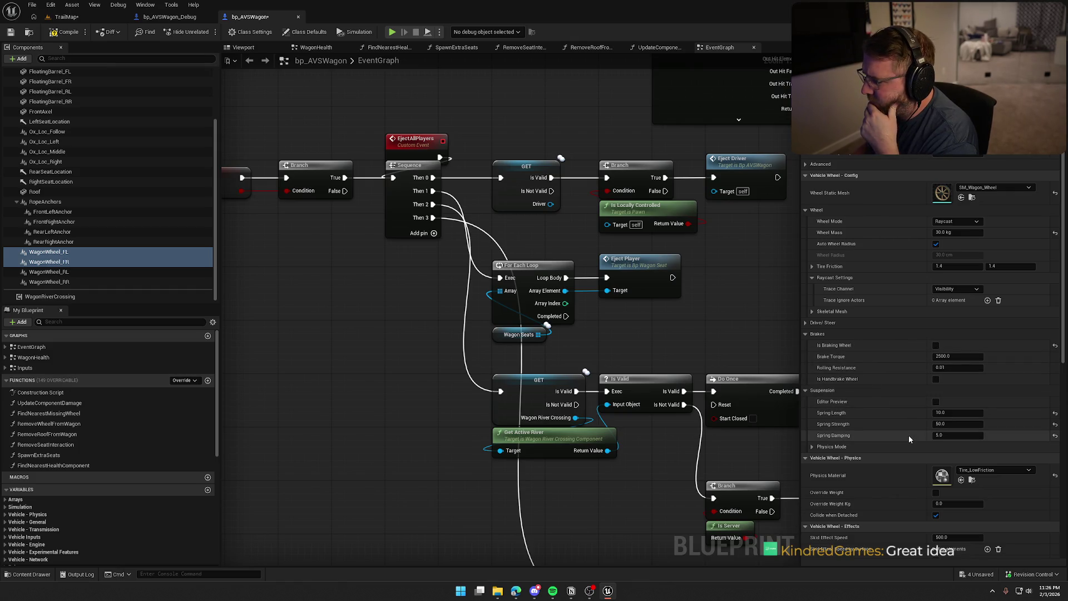
scroll(904, 423, "down", 3)
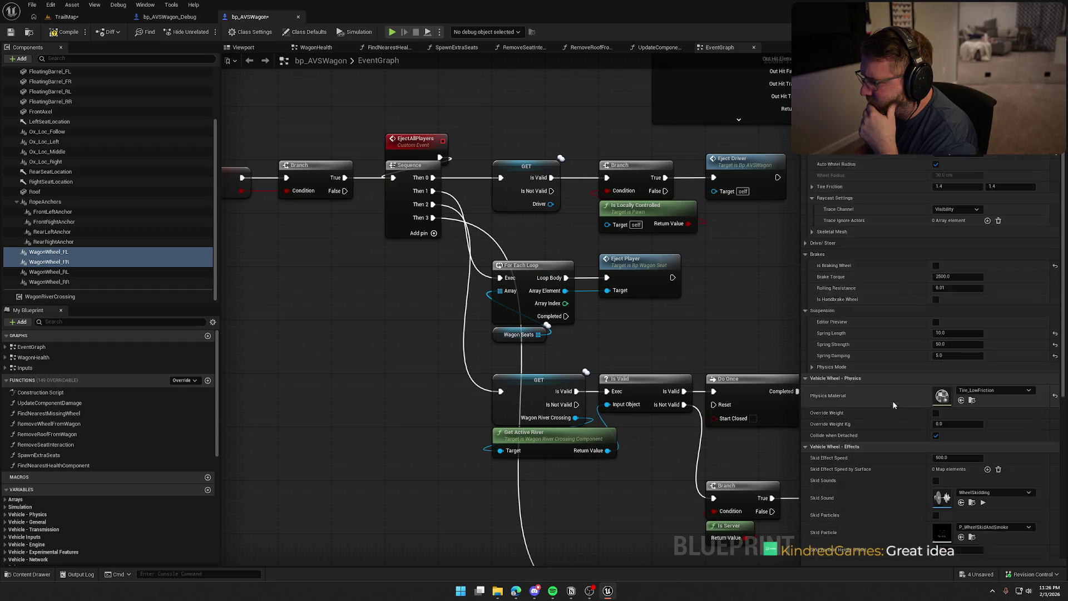
scroll(894, 405, "down", 2)
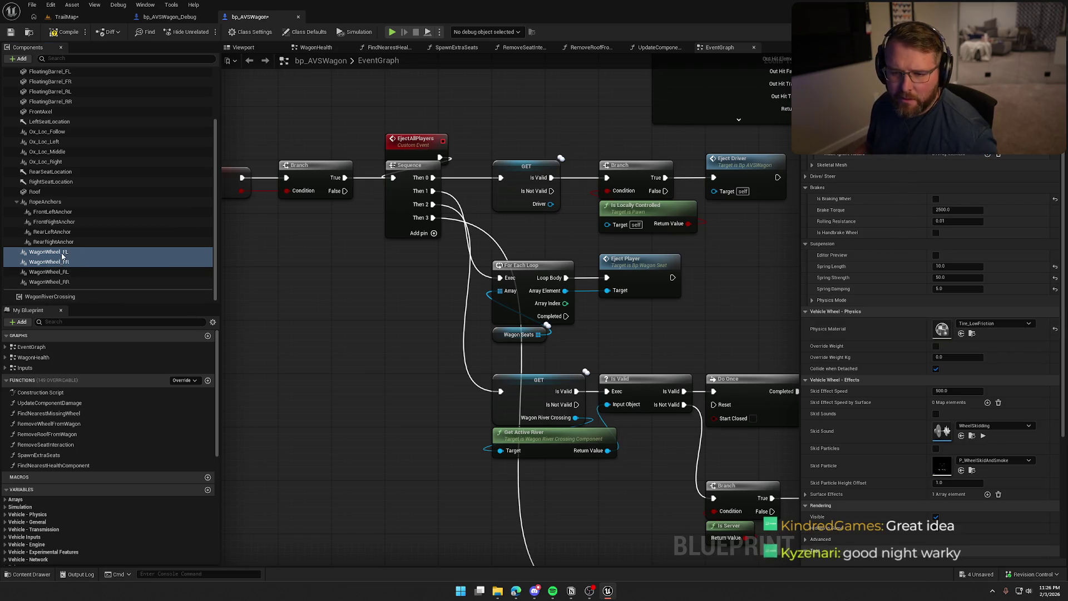
Assign the Tire physics material to all four WagonWheel components, replacing Tire_LowFriction.
left_click(109, 283, "shift")
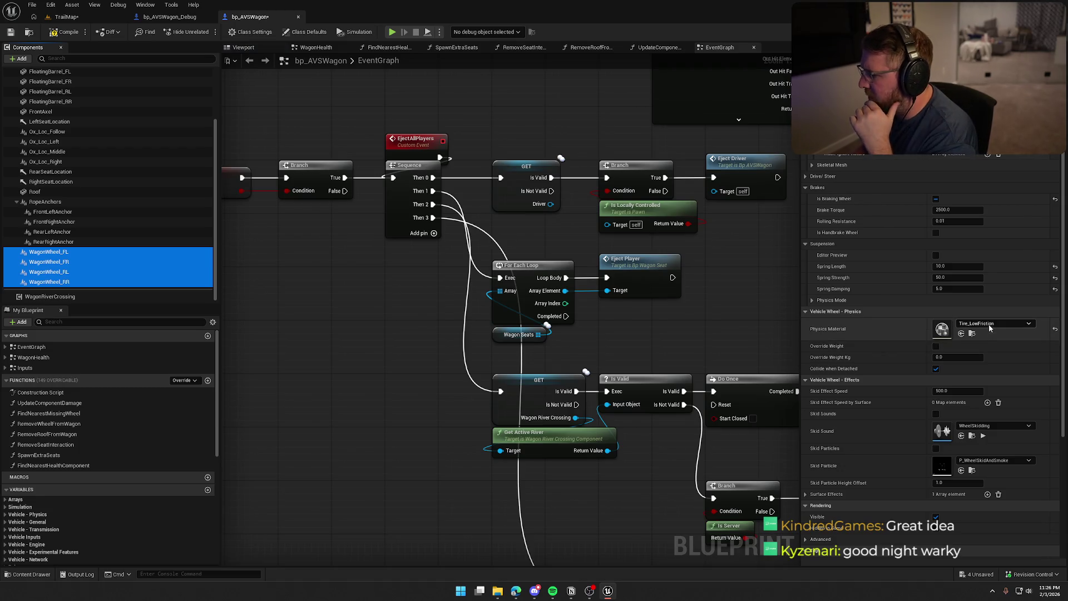
left_click(993, 323)
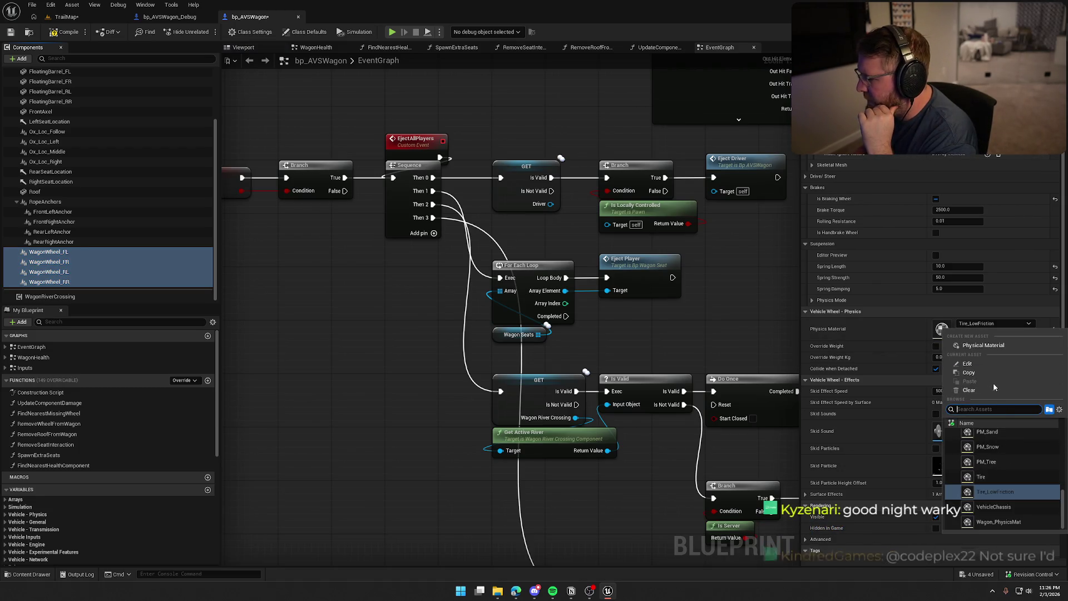
left_click(996, 476)
left_click(973, 334)
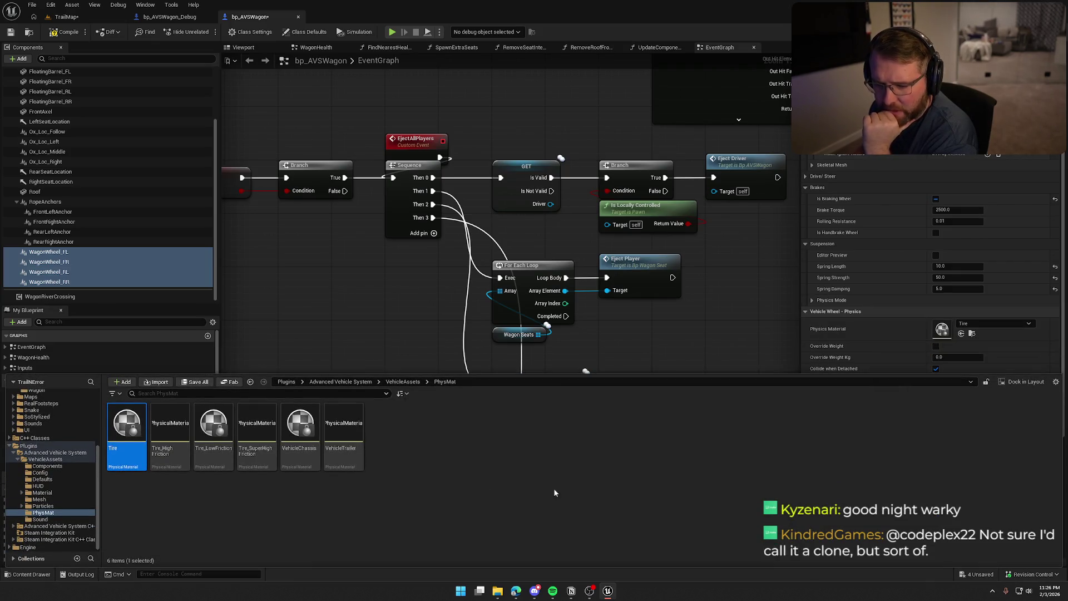
left_click(165, 465)
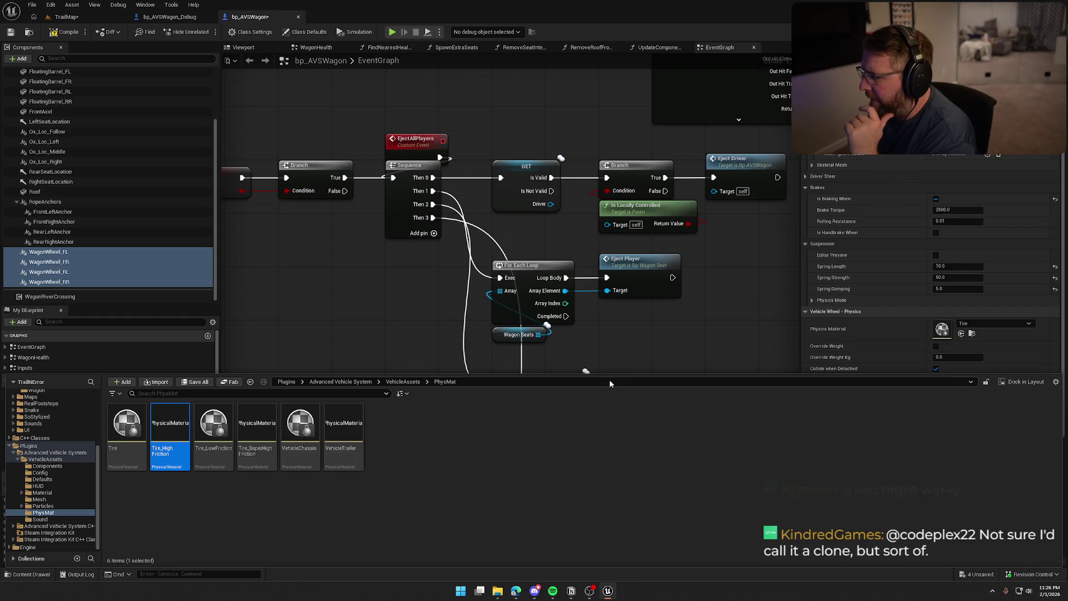
left_click(736, 339)
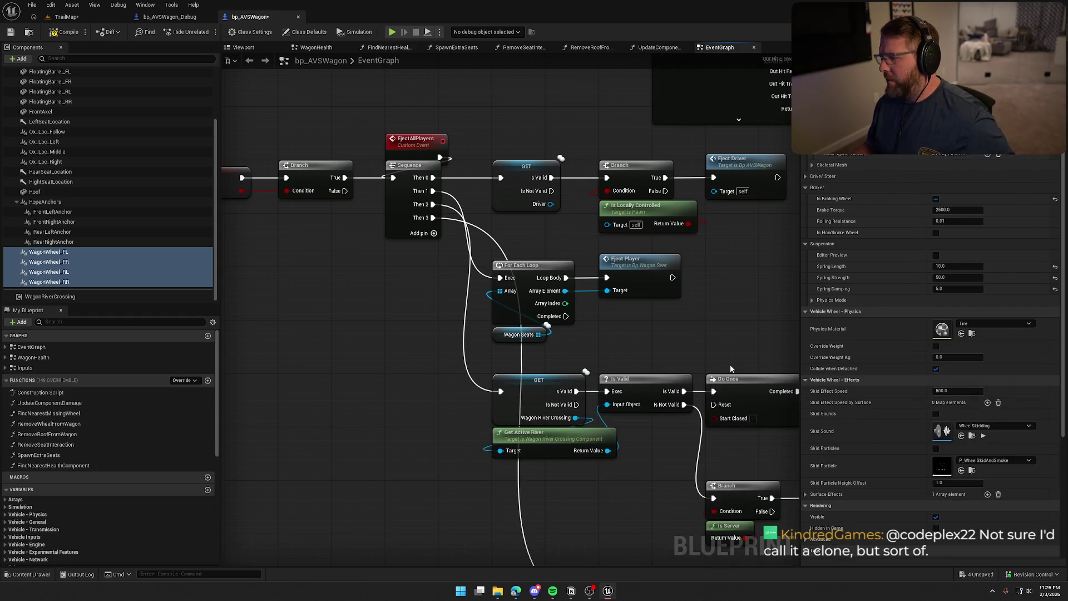
Enable Skid Sounds and Skid Particles under Vehicle Wheel - Effects for all four wheels.
scroll(860, 442, "down", 1)
scroll(855, 444, "down", 2)
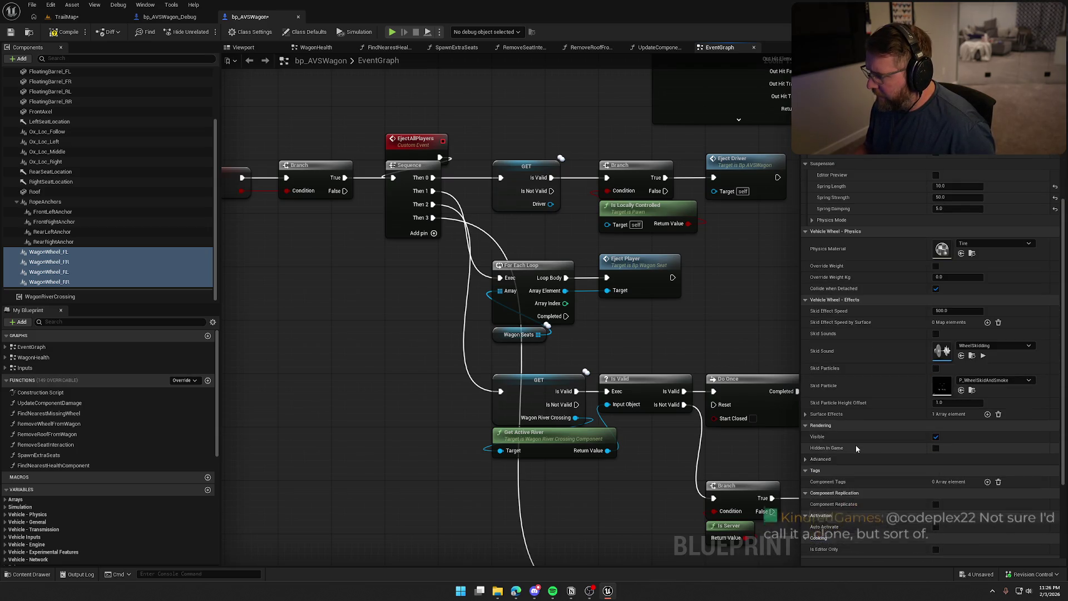
left_click(936, 368)
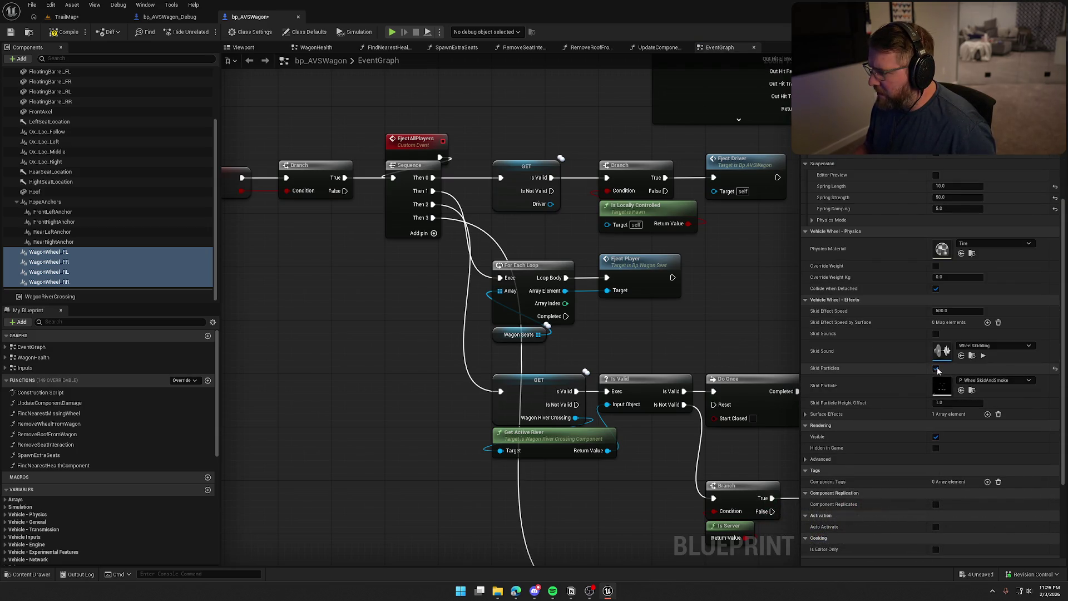
left_click(934, 334)
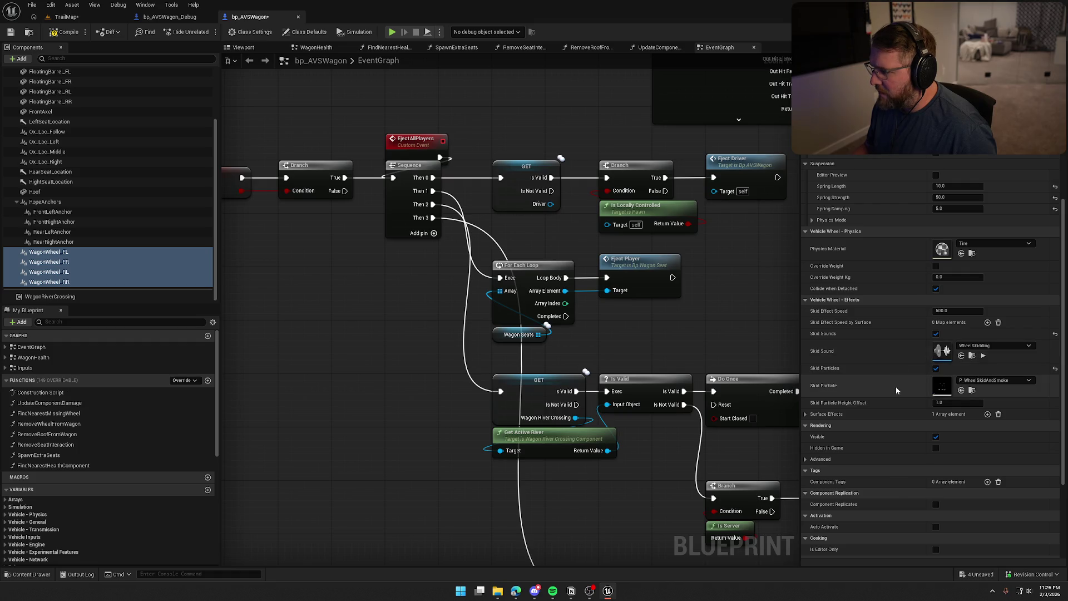
Review the surface effects list, then switch to the TrailMap level.
scroll(892, 417, "down", 2)
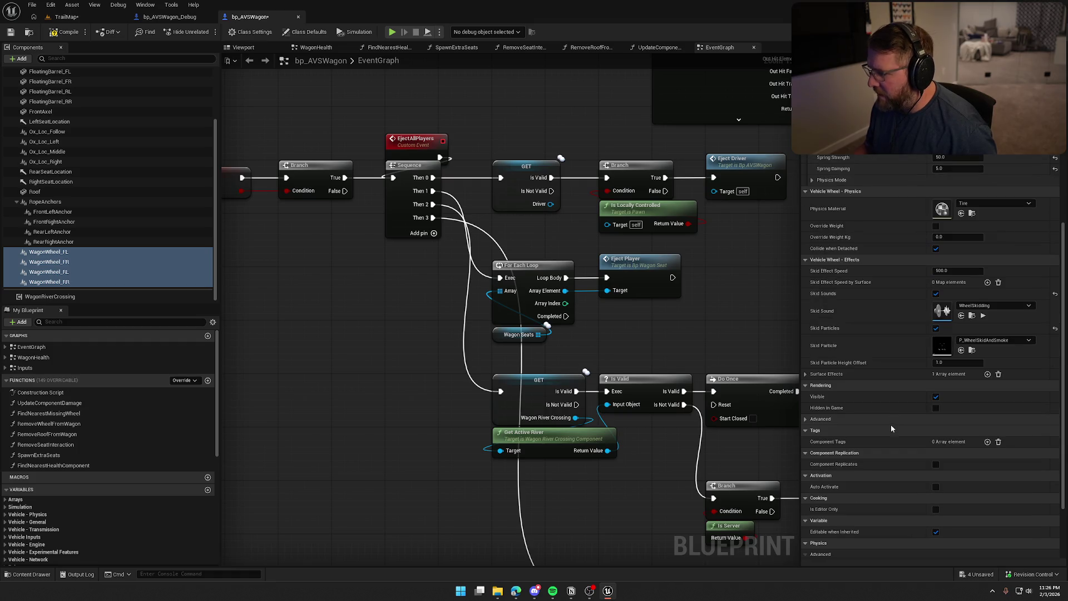
left_click(804, 374)
left_click(813, 384)
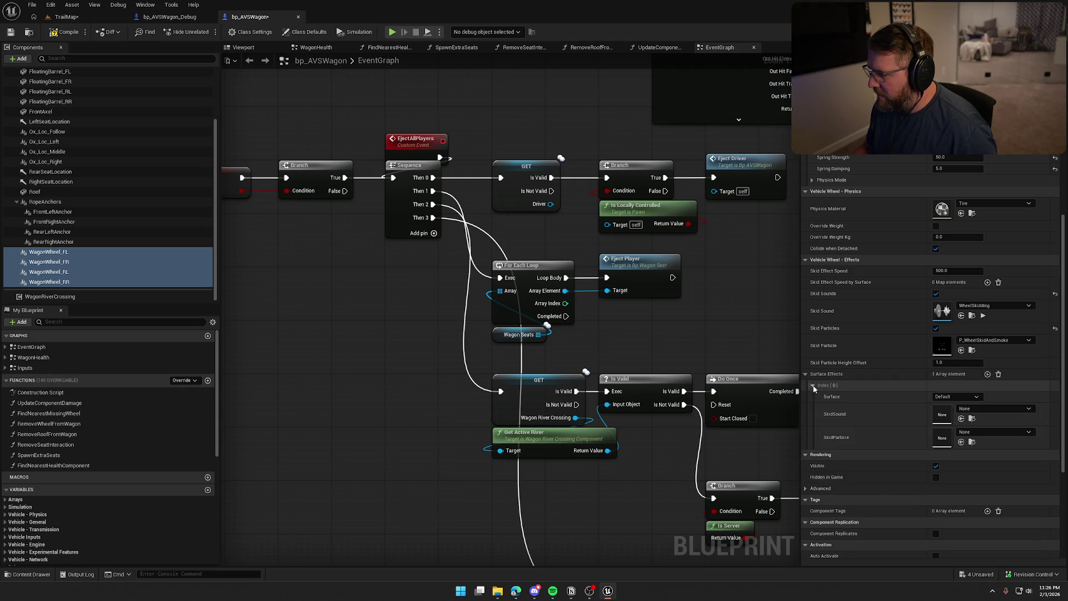
left_click(806, 373)
scroll(868, 405, "down", 4)
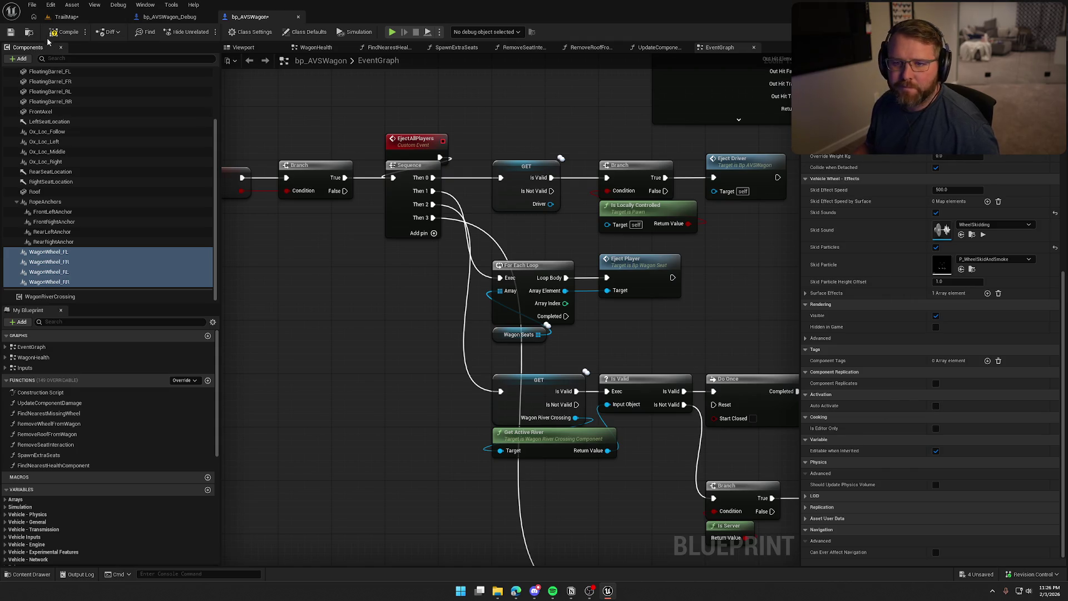
left_click(69, 18)
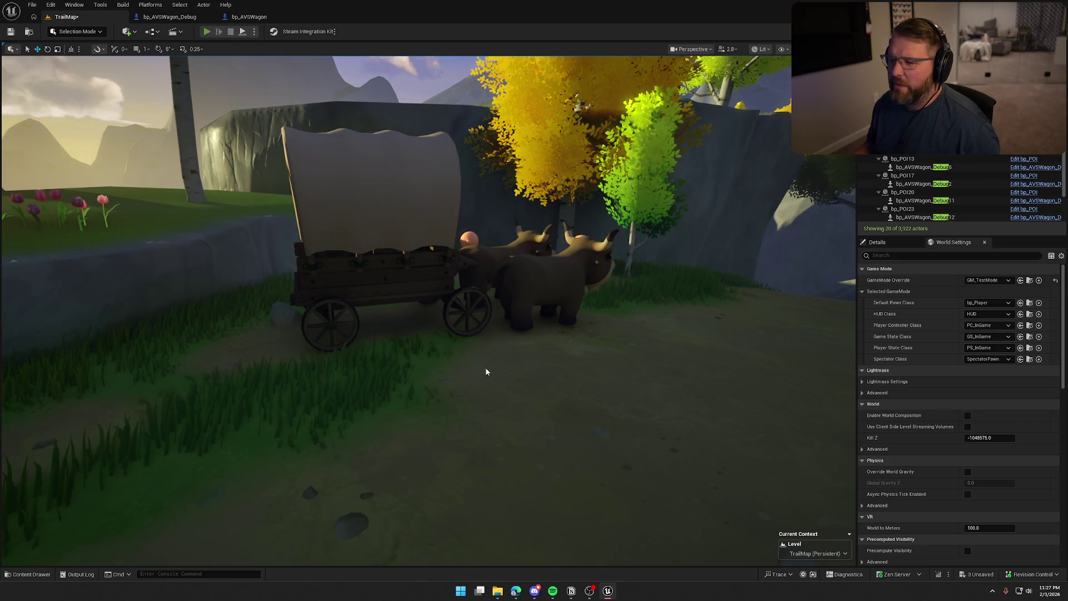
key("alt+p")
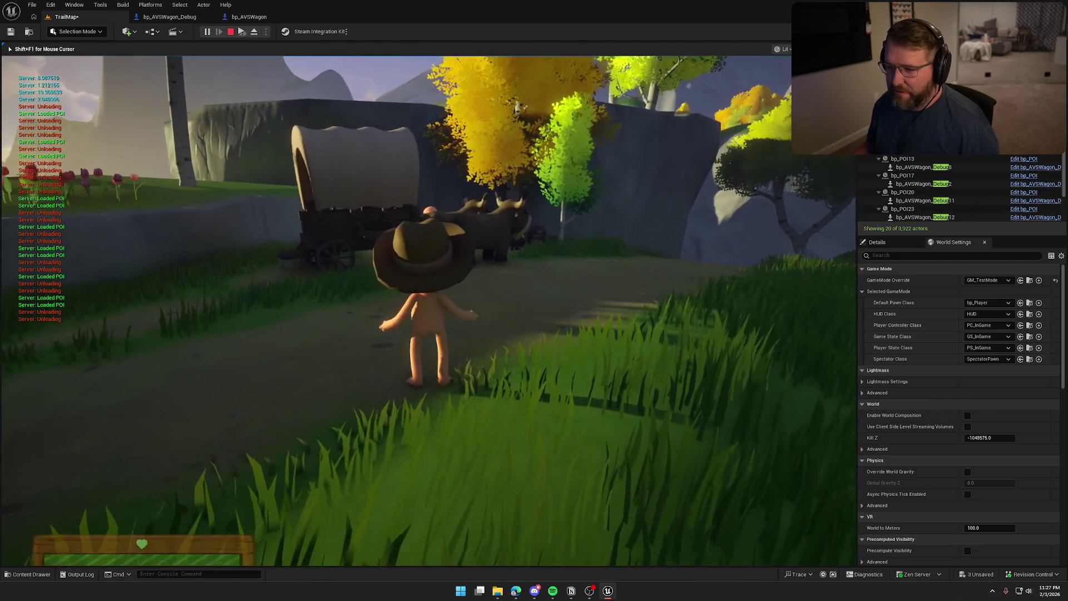
key("w")
key("e")
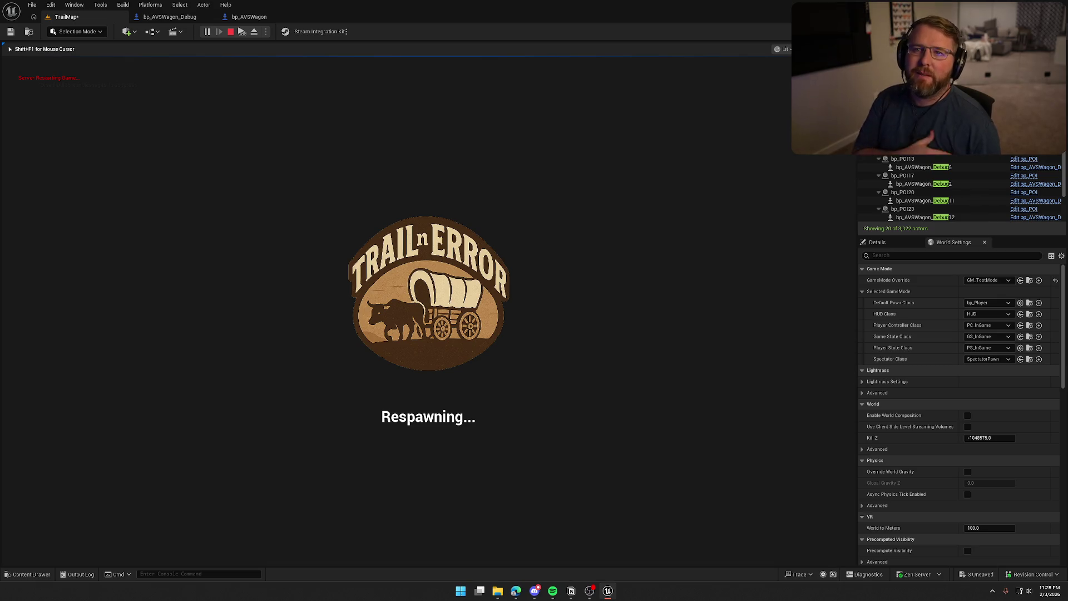
key("Escape")
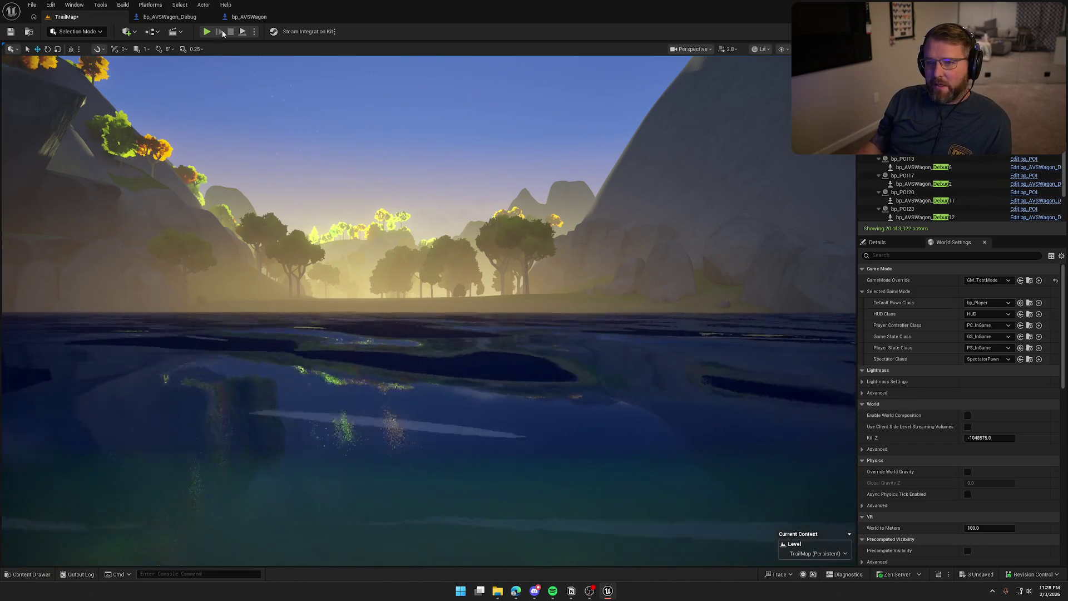
In bp_AVSWagon, select the FrontAxel component and show the blueprint's Viewport preview.
left_click(249, 17)
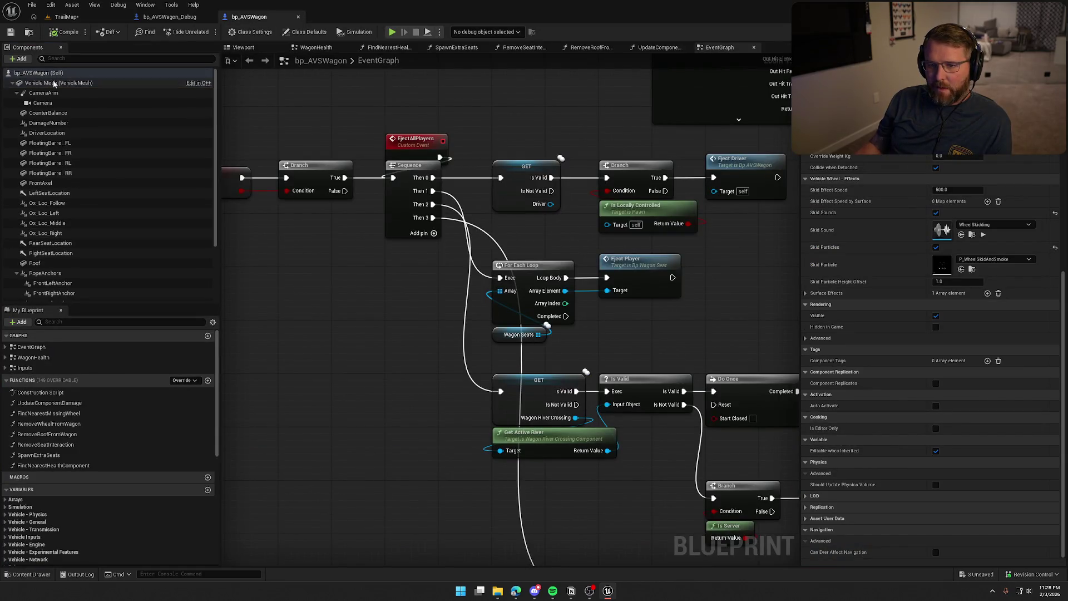
left_click(52, 82)
left_click(71, 183)
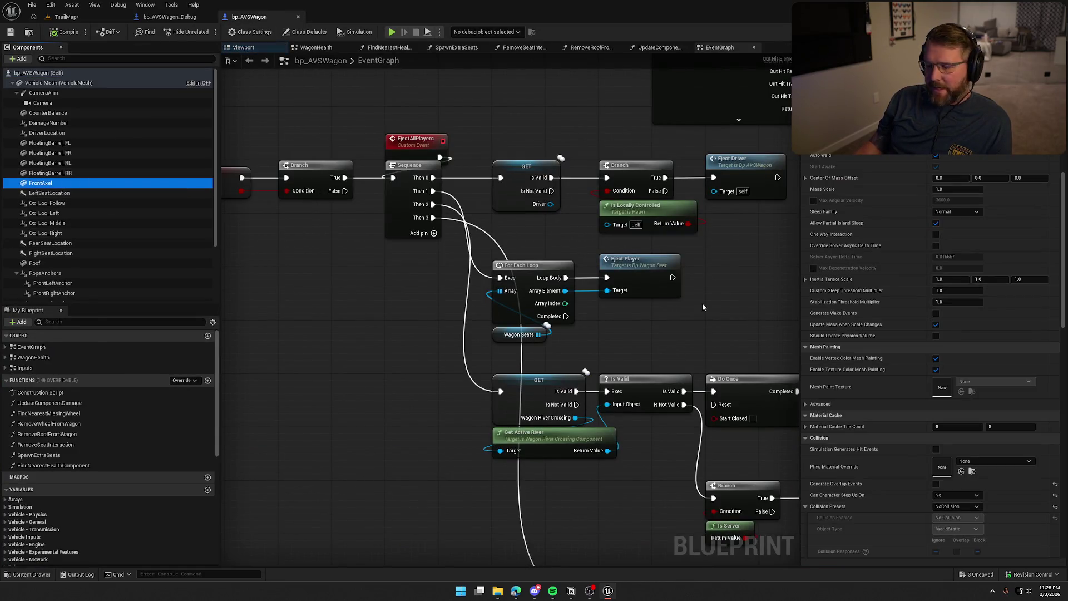
left_click(243, 47)
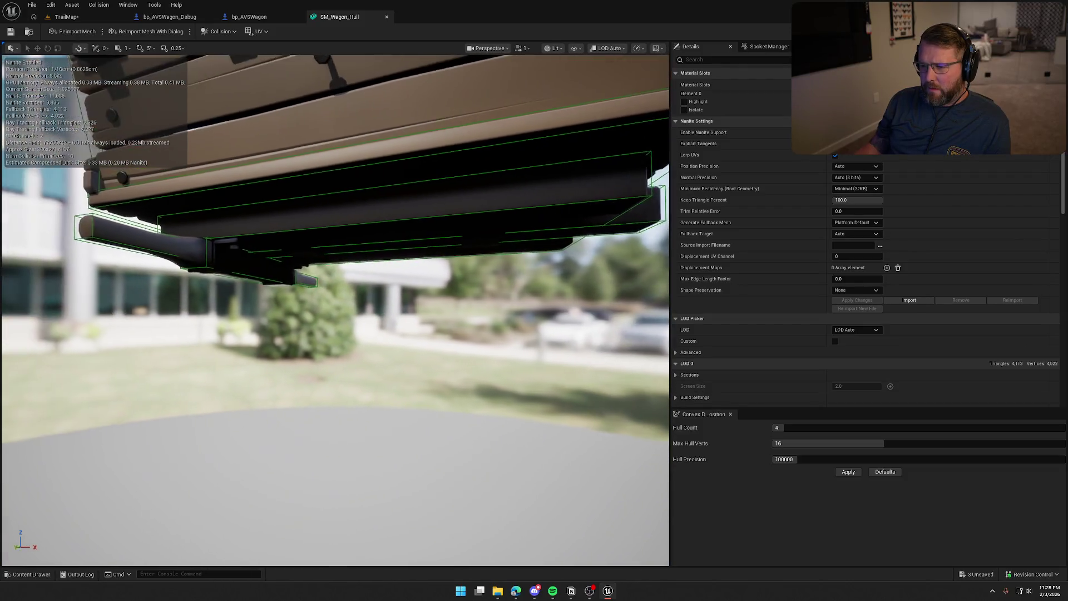
Delete the back-axle and under-hull collision boxes from SM_Wagon_Hull.
left_click_drag(278, 284, 277, 284)
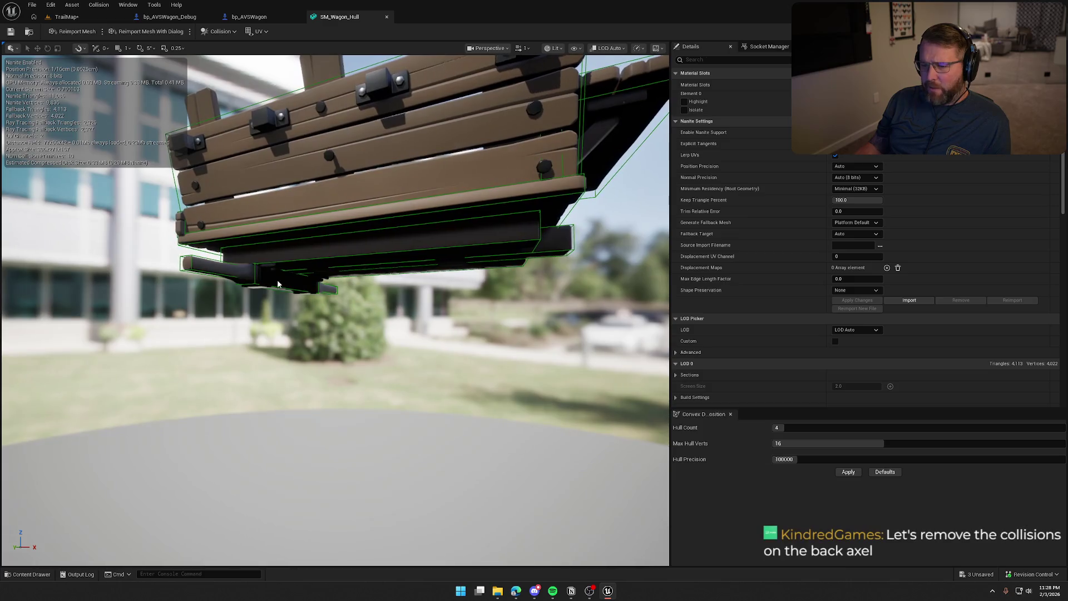
left_click_drag(447, 315, 446, 313)
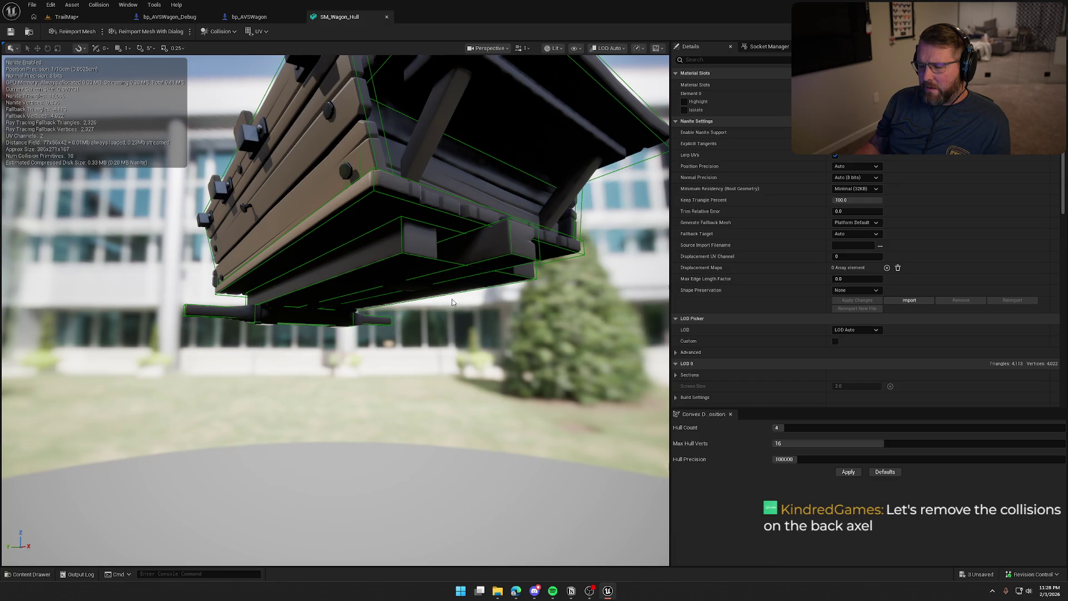
left_click(513, 244)
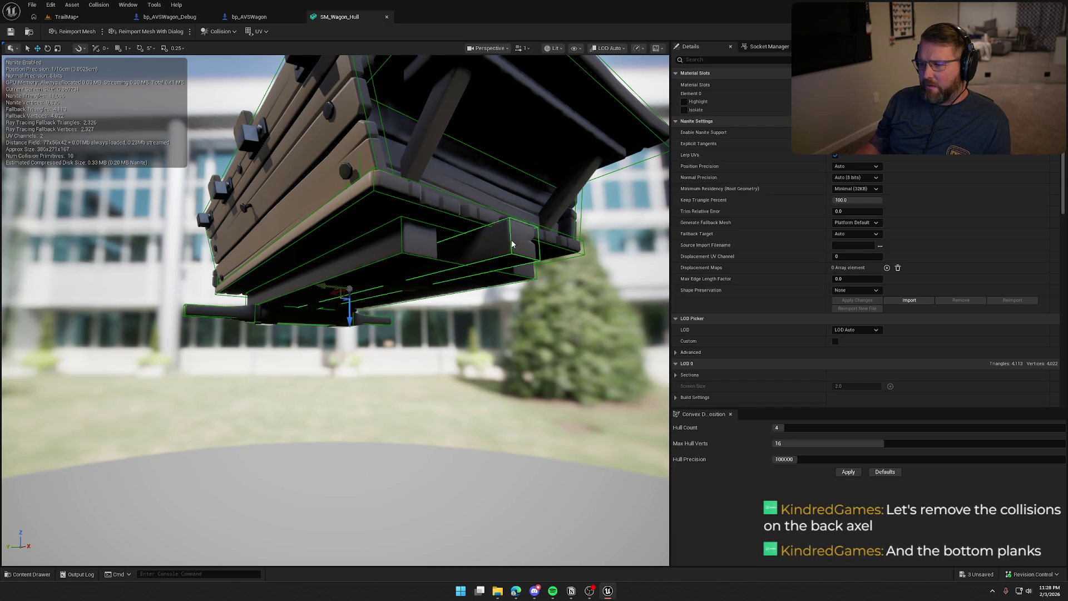
left_click_drag(423, 309, 404, 302)
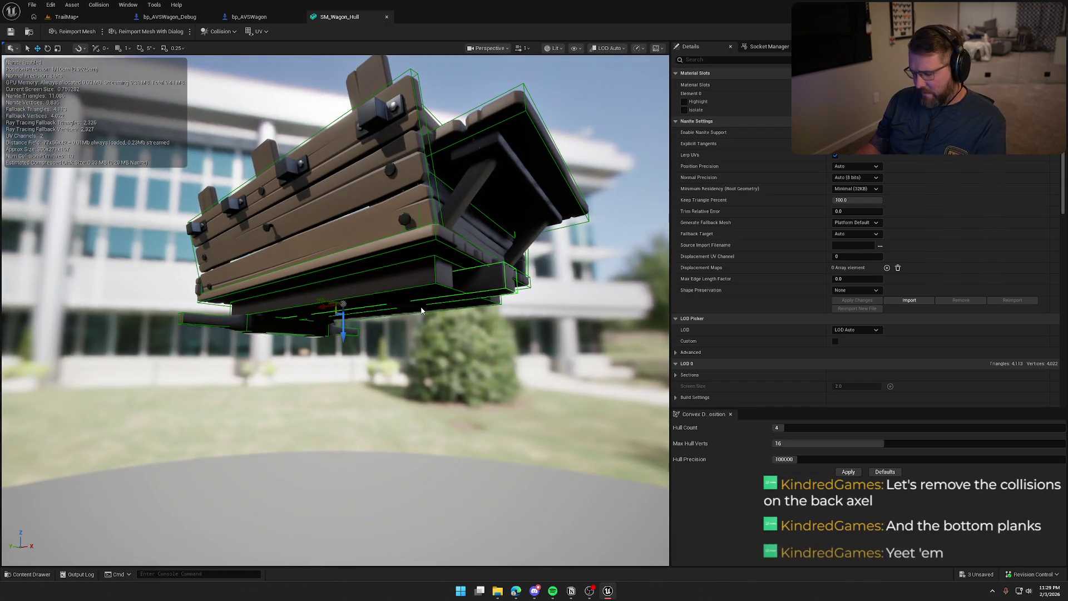
key("Delete")
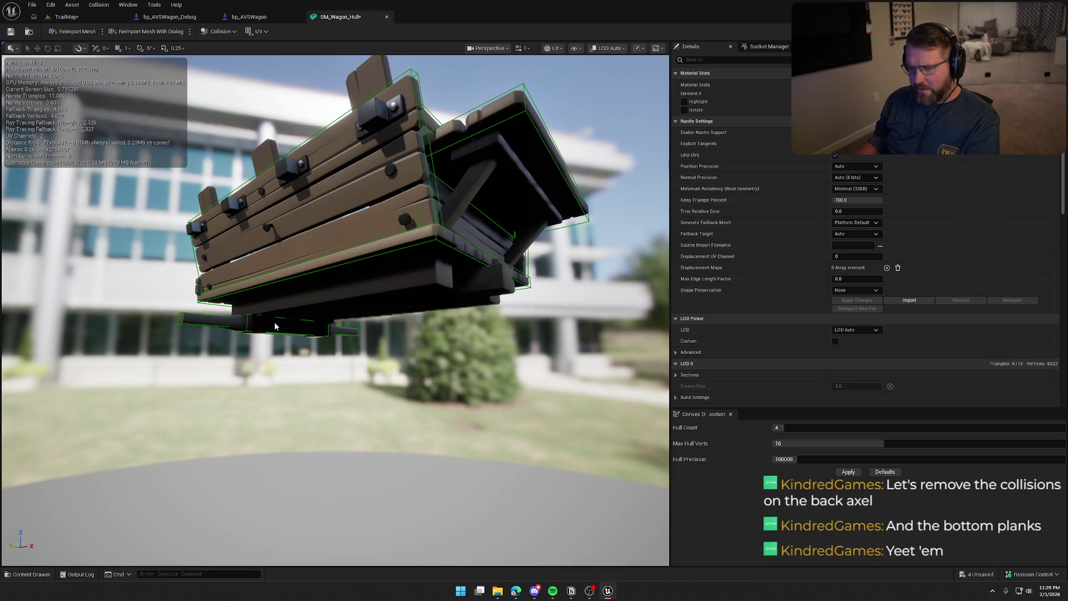
left_click(186, 315)
key("Delete")
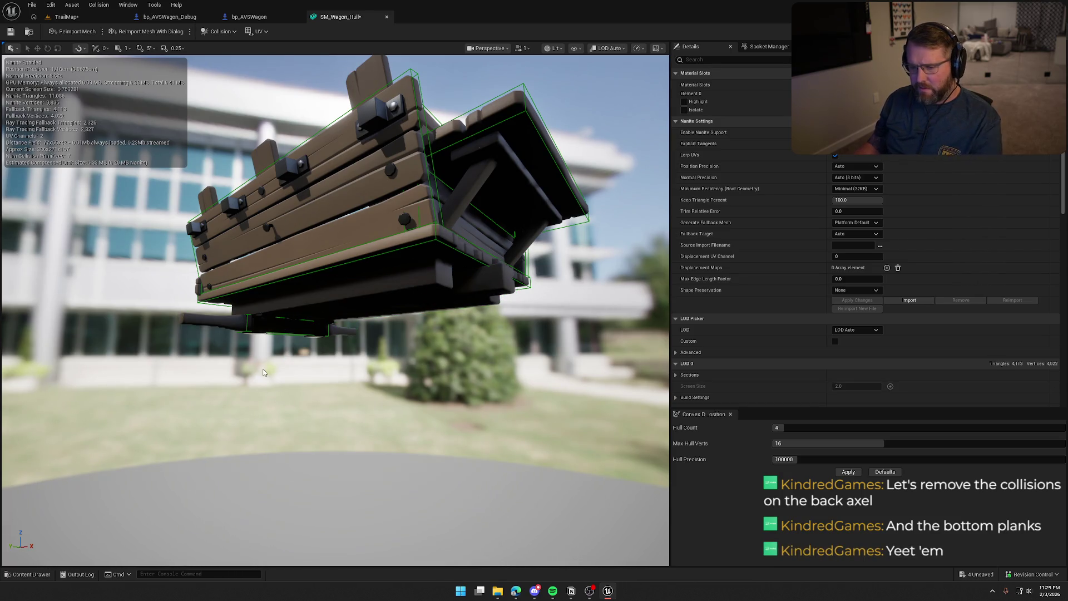
key("Delete")
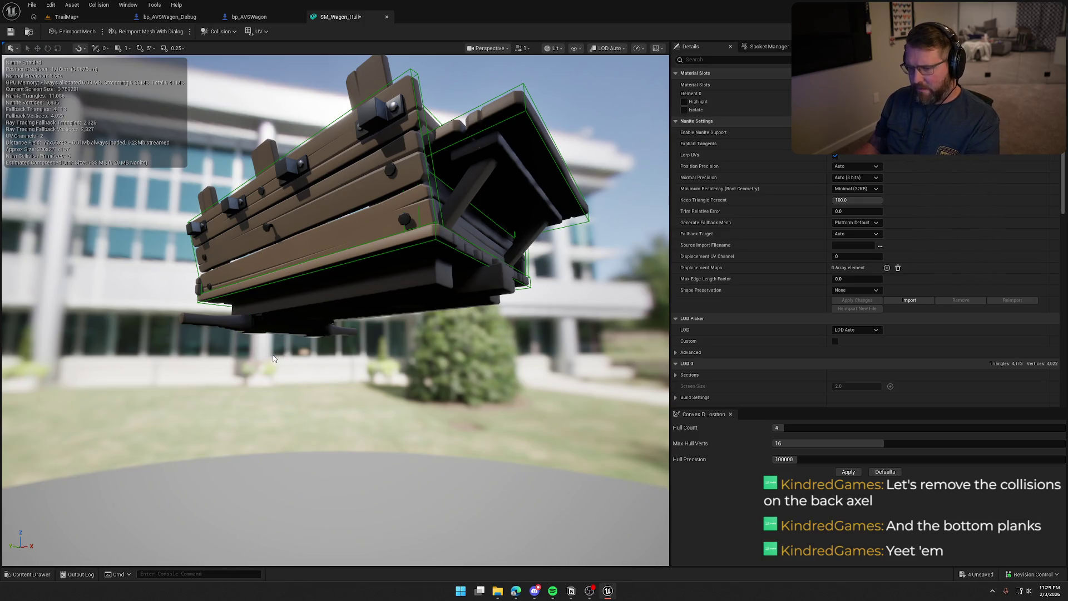
left_click_drag(467, 259, 417, 261)
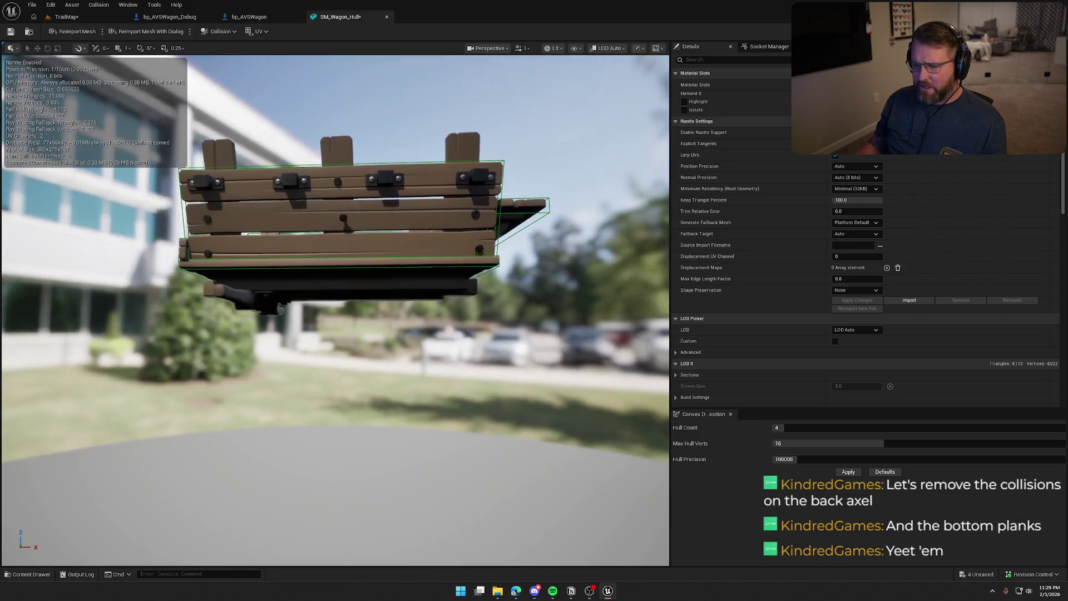
Save SM_Wagon_Hull and return to the TrailMap level.
left_click(10, 34)
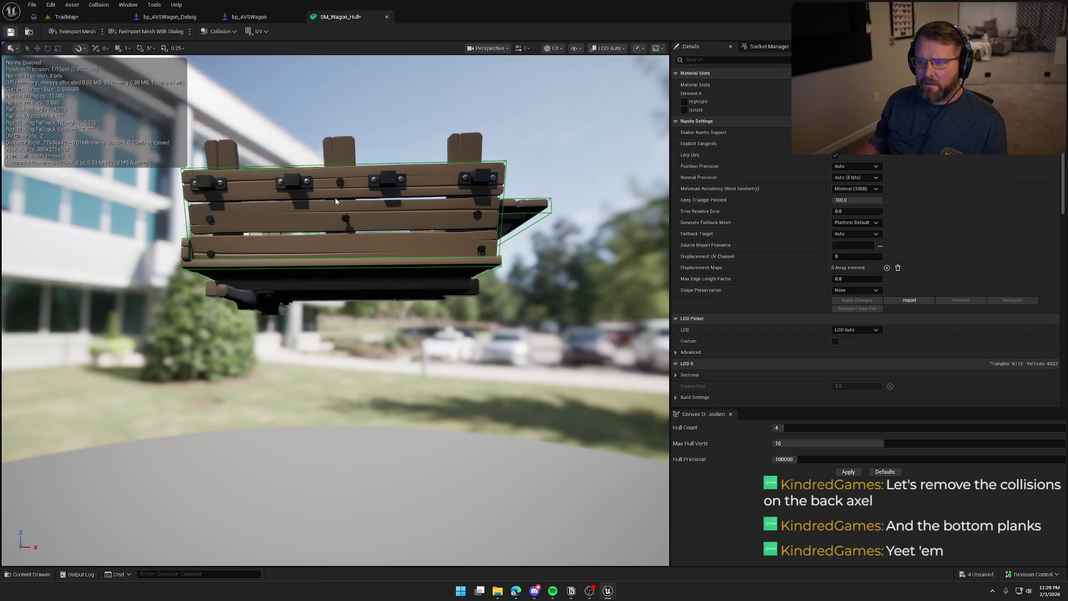
key("ctrl+s")
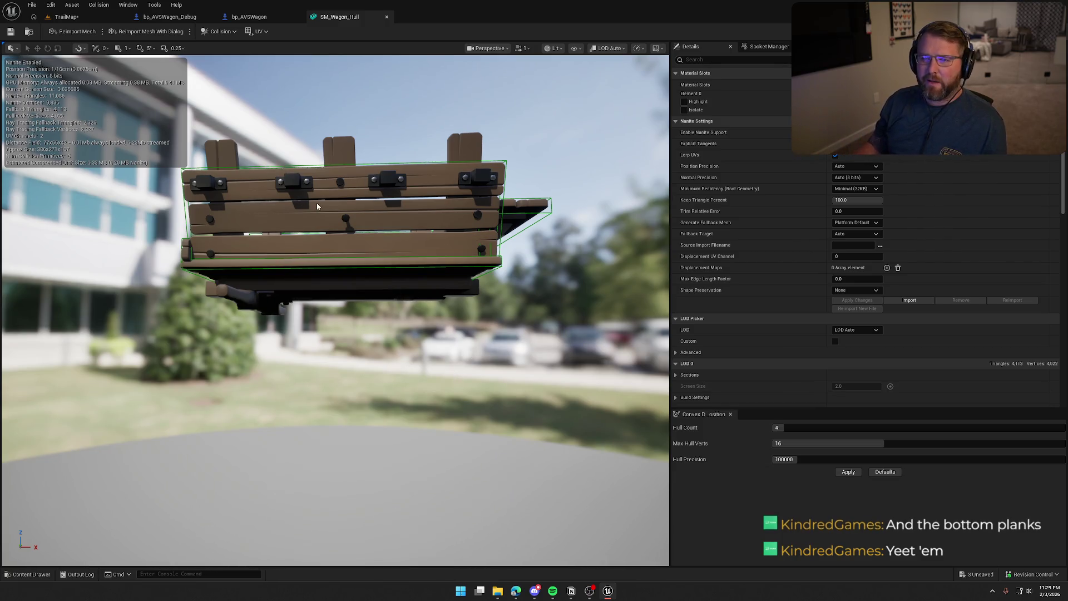
left_click(67, 17)
mouse_move(217, 66)
left_mouse_down()
mouse_move(300, 56)
mouse_move(286, 45)
mouse_move(281, 54)
mouse_move(281, 39)
left_mouse_up()
Fly the camera over the hill down to the wagon on the trail and start Play In Editor.
key("w")
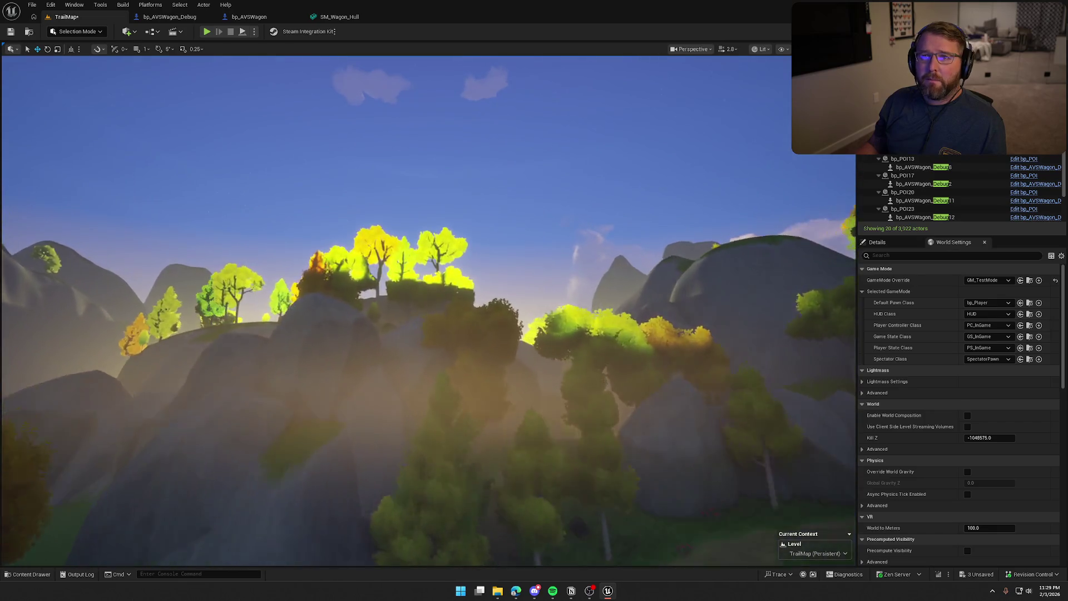
key("w")
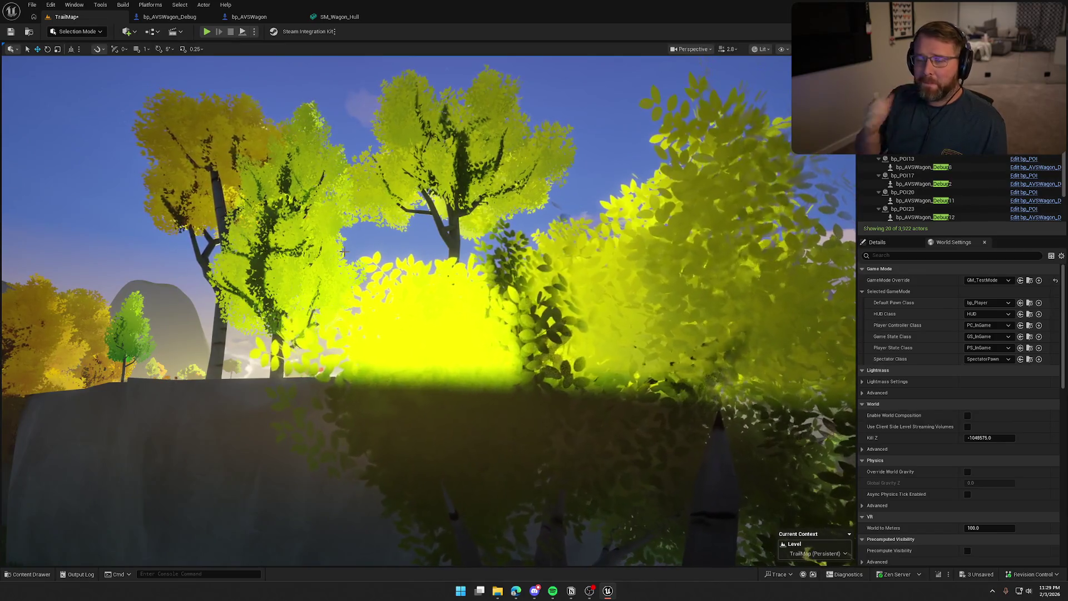
key("w")
key("w")
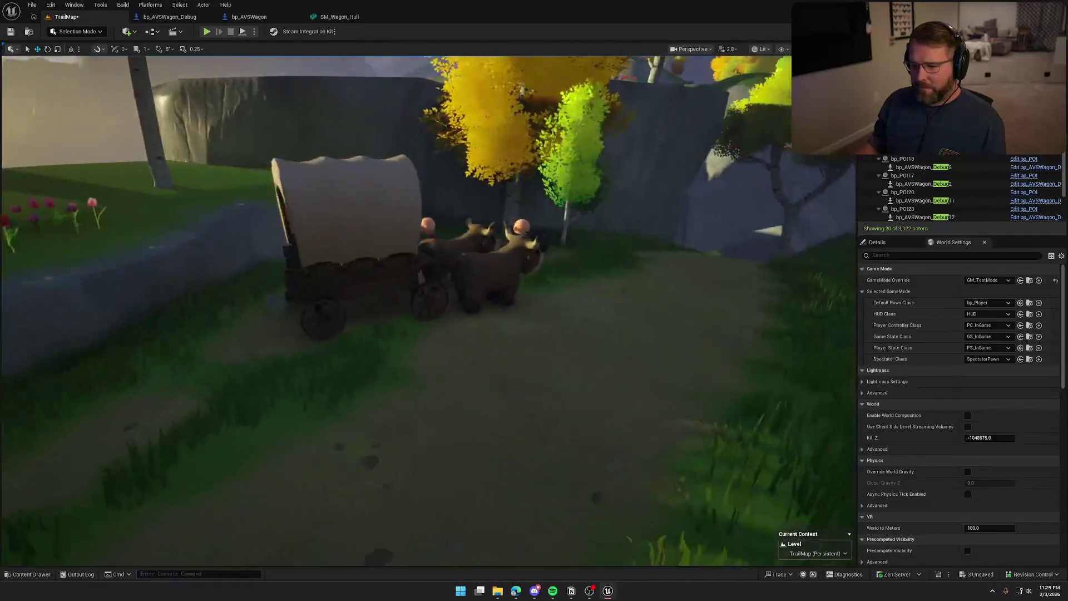
key("s")
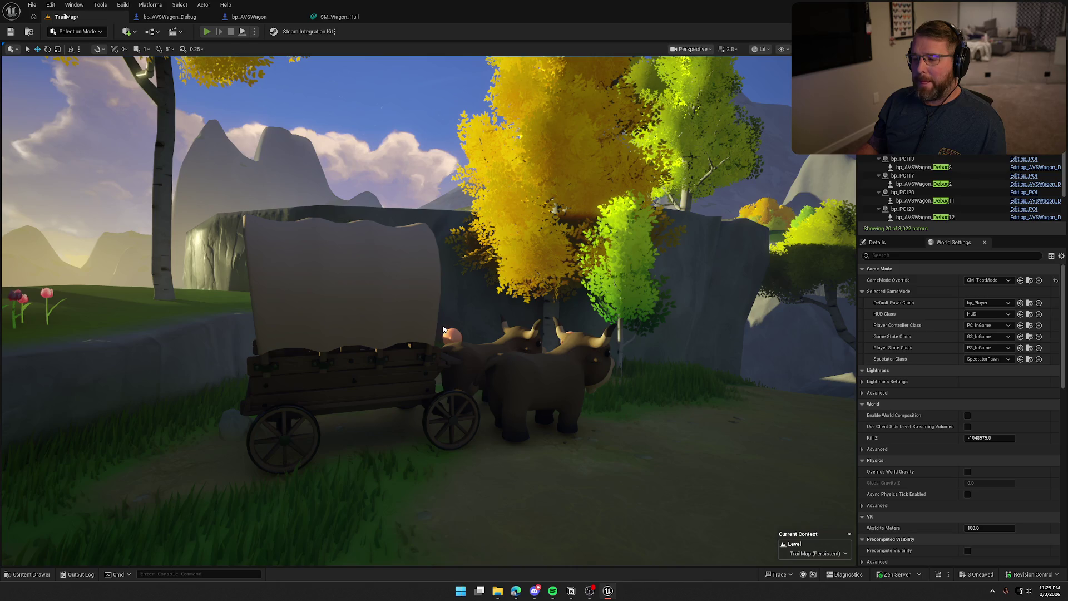
key("alt+p")
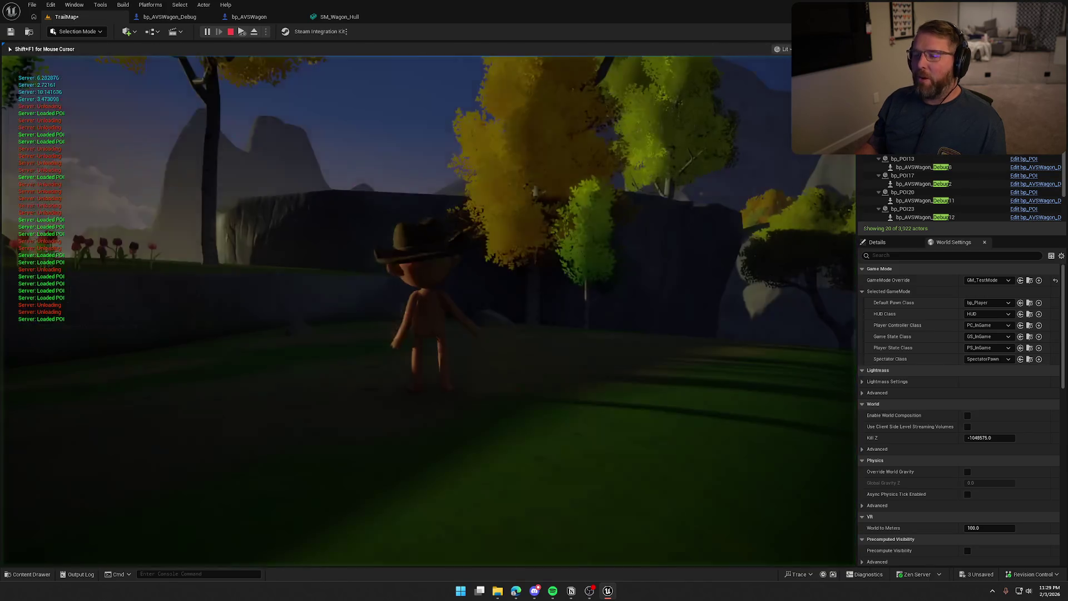
Restart the play session, run to the wagon, drive it along the trail, then dismount.
key("w")
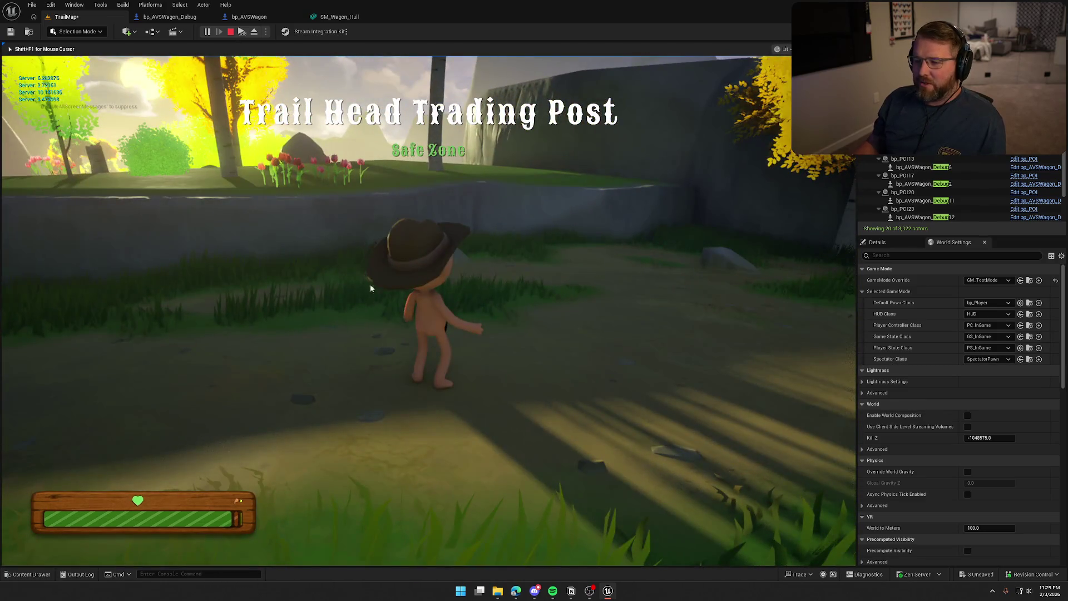
key("Escape")
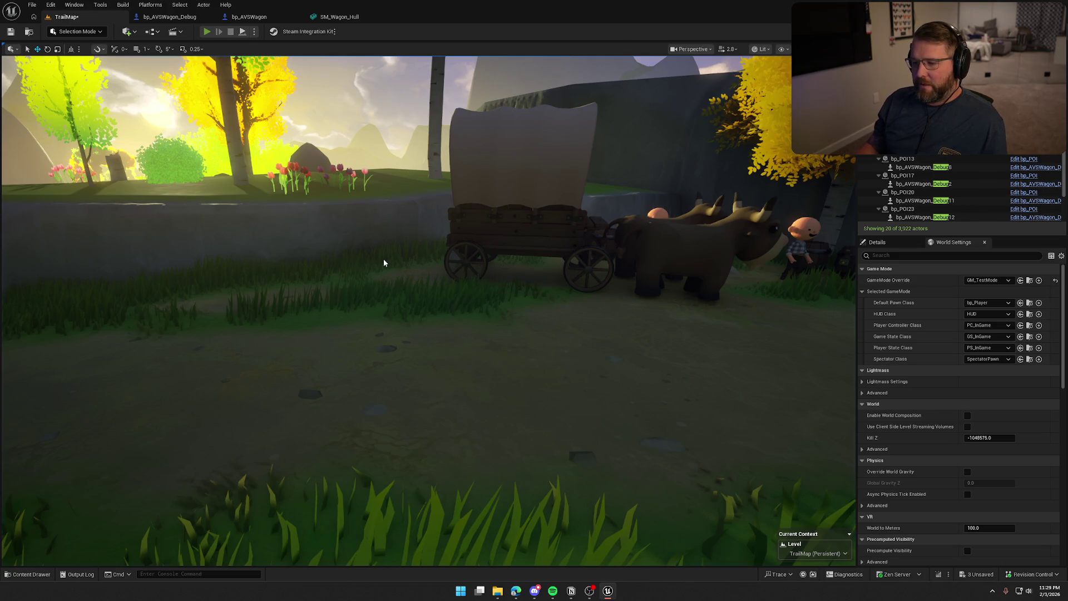
key("alt+p")
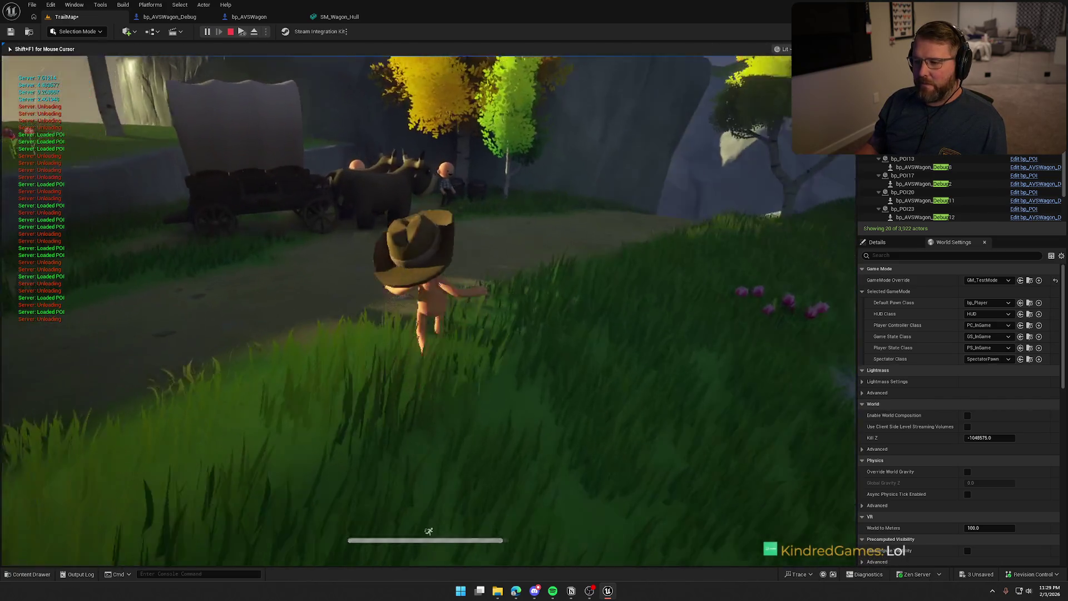
key("w")
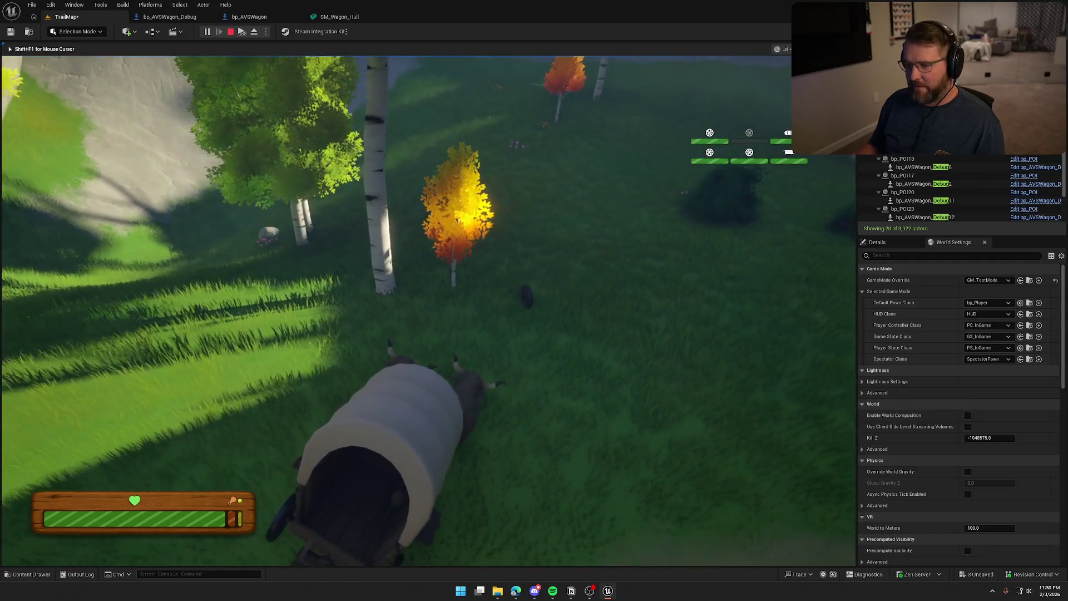
key("e")
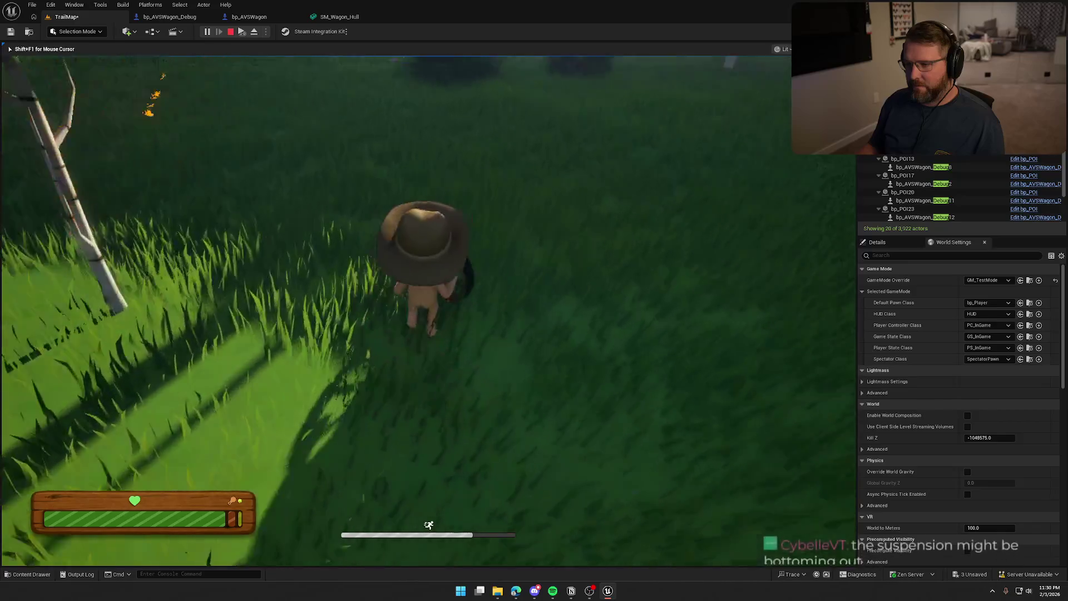
key("w")
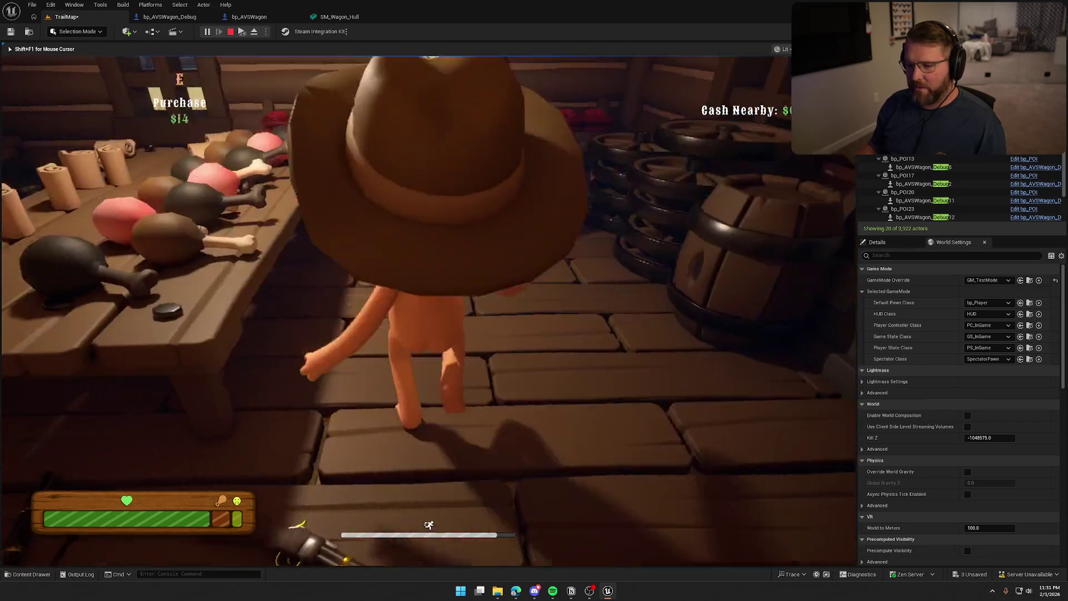
Move between the trading post shop counters, then sprint out the cabin door into the yard.
key("w")
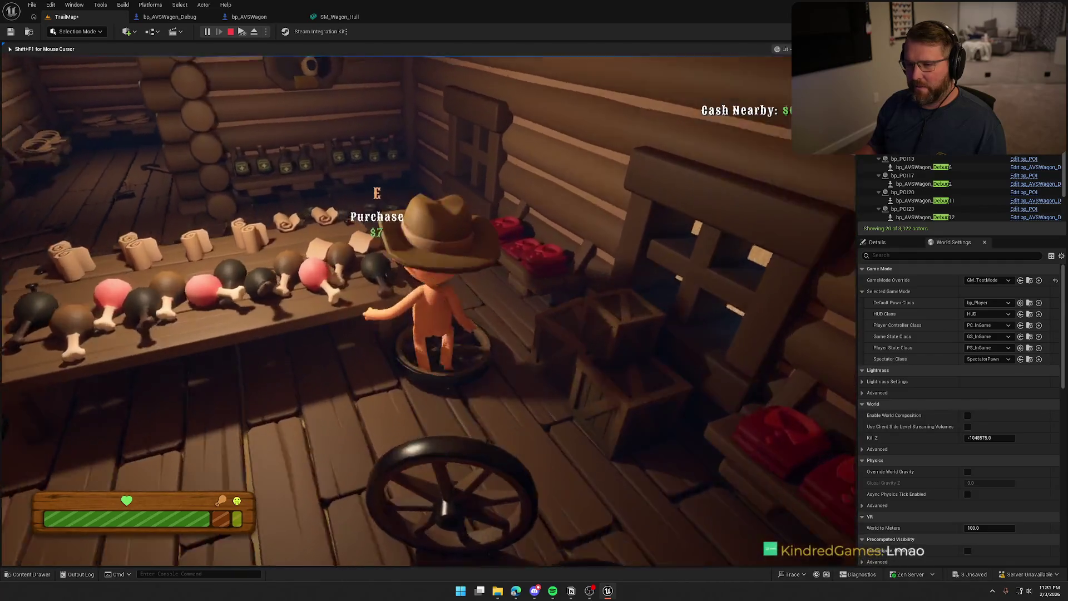
key("shift+a")
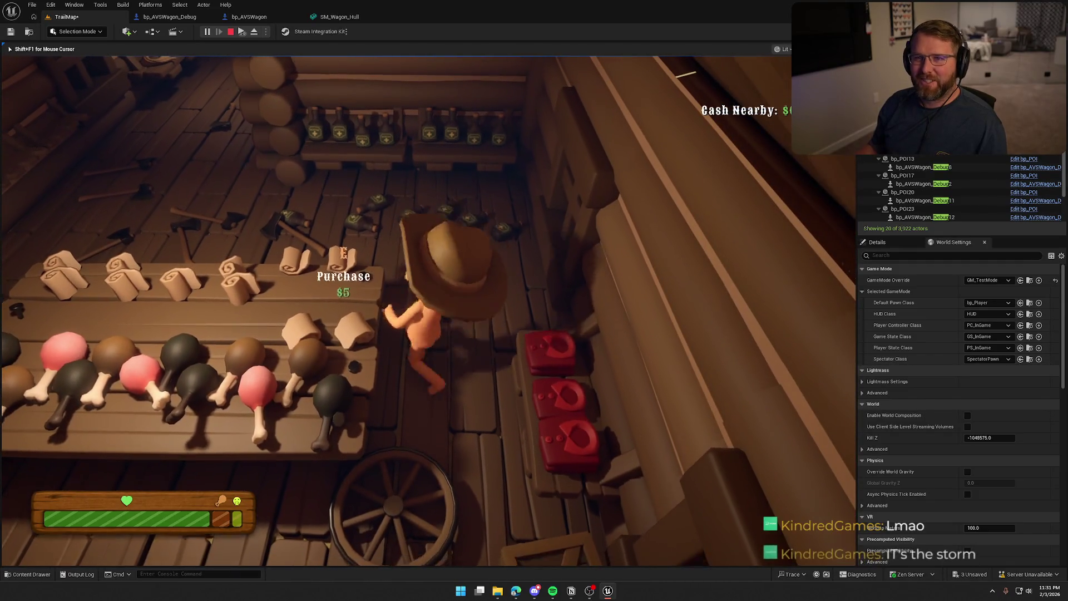
key("shift+w")
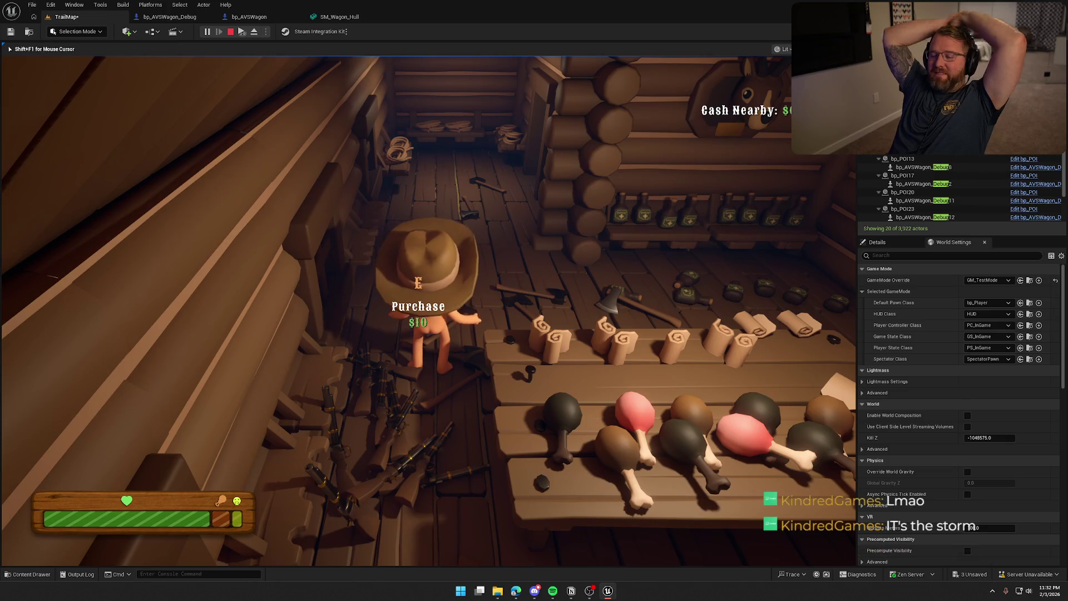
scroll(428, 311, "up", 5)
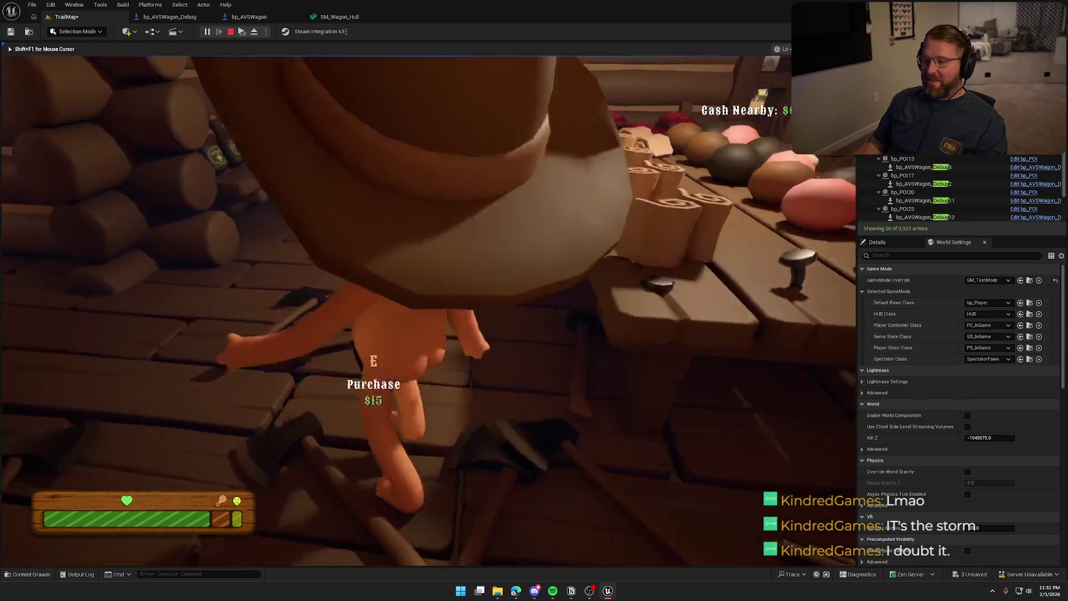
scroll(429, 311, "down", 5)
key("shift+w")
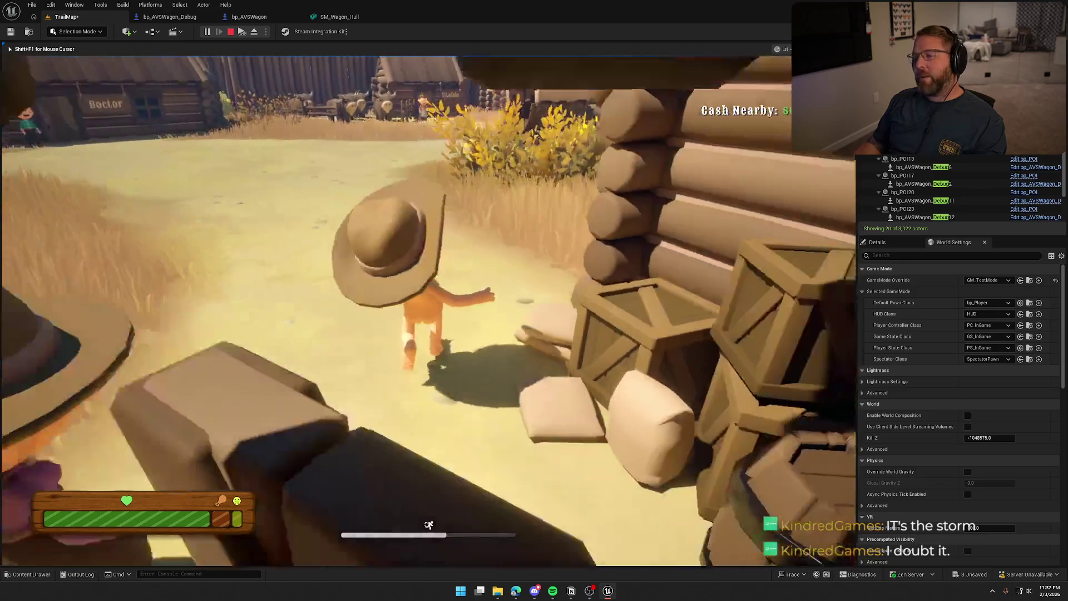
Sprint through the grass to the wagon, circle behind it, and stop Play In Editor.
key("a")
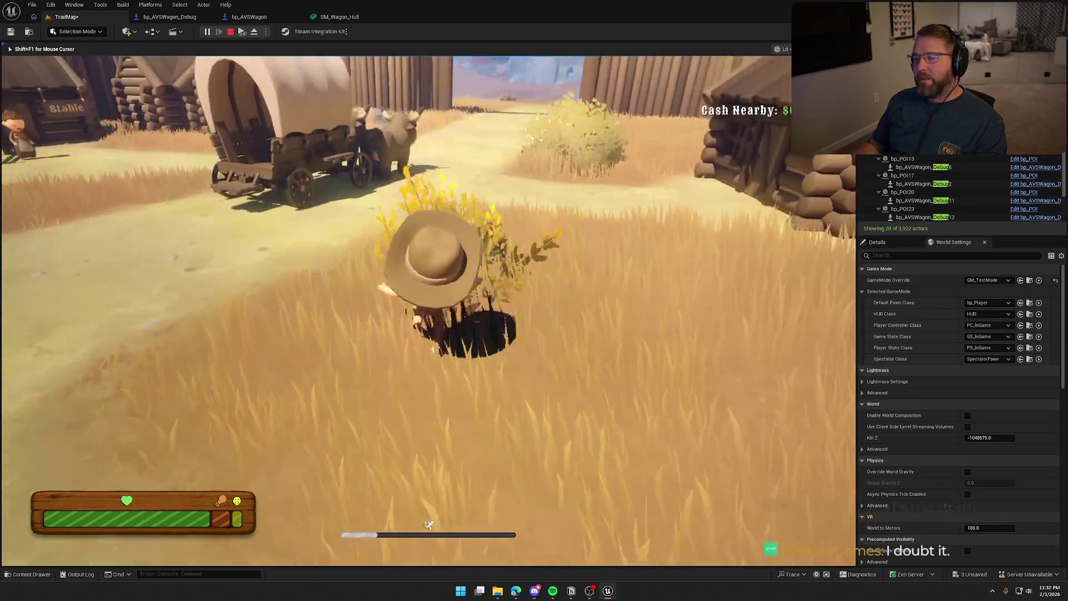
key("w")
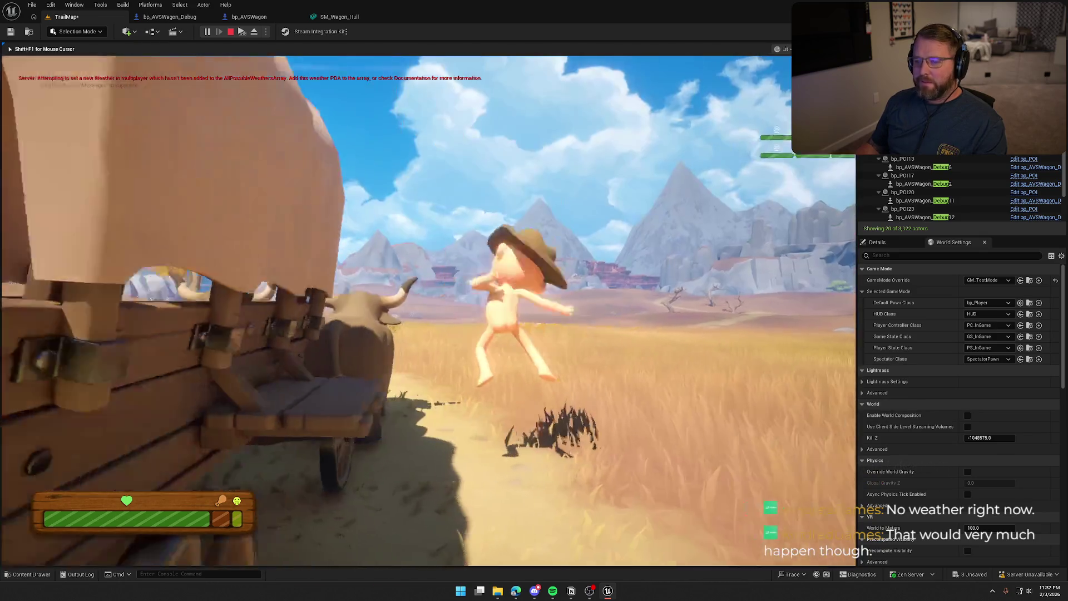
key("w")
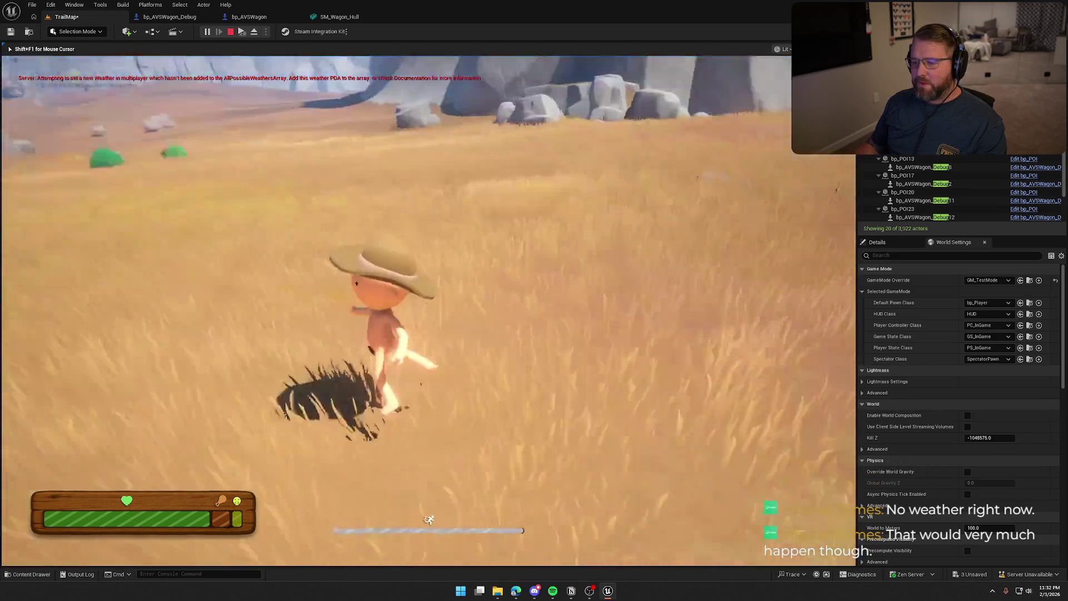
key("w")
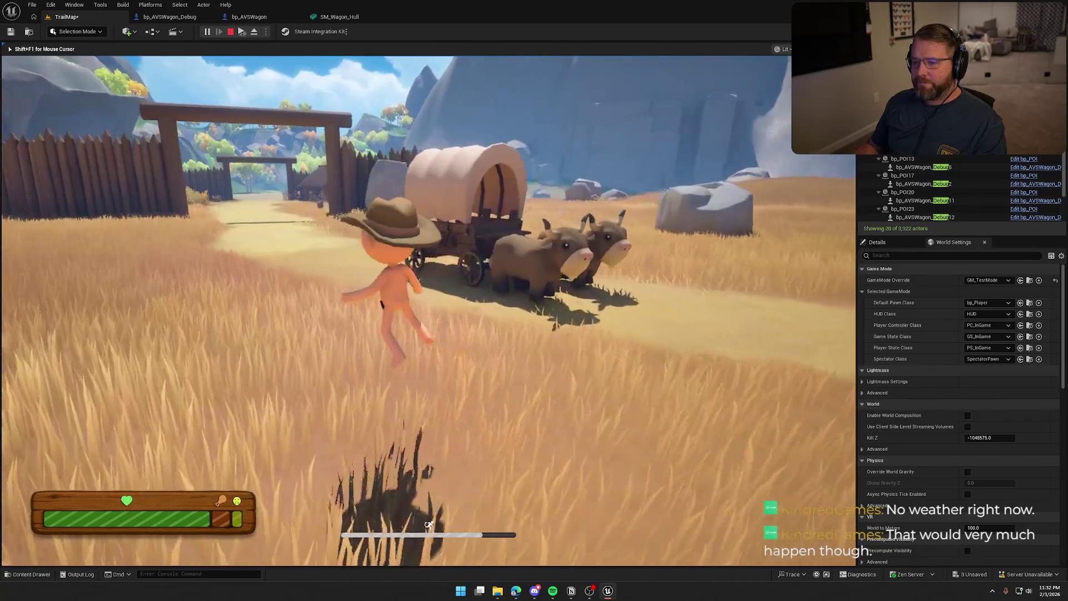
key("w")
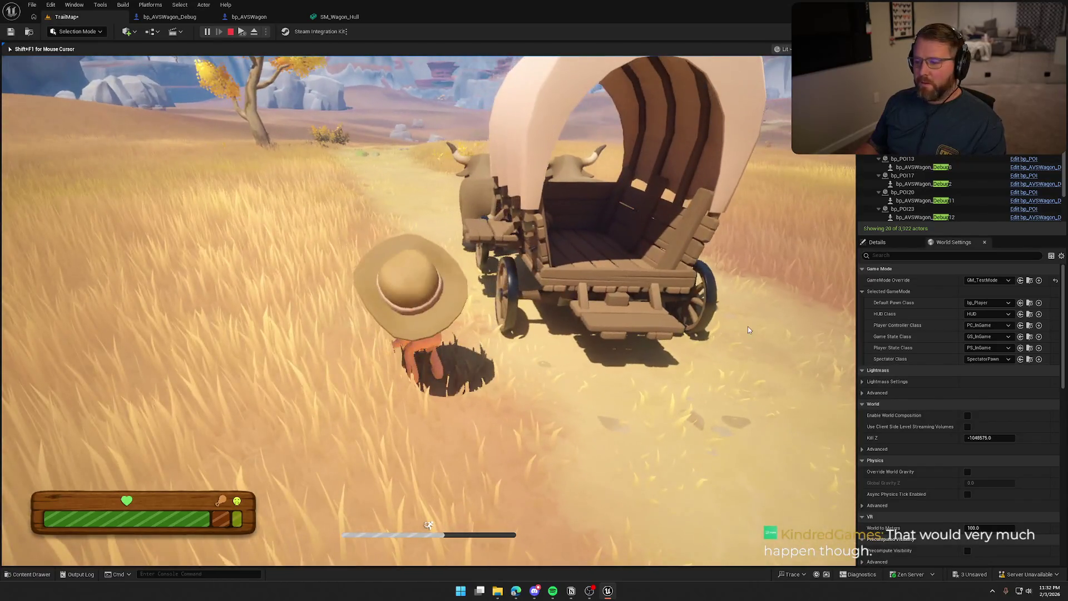
key("Escape")
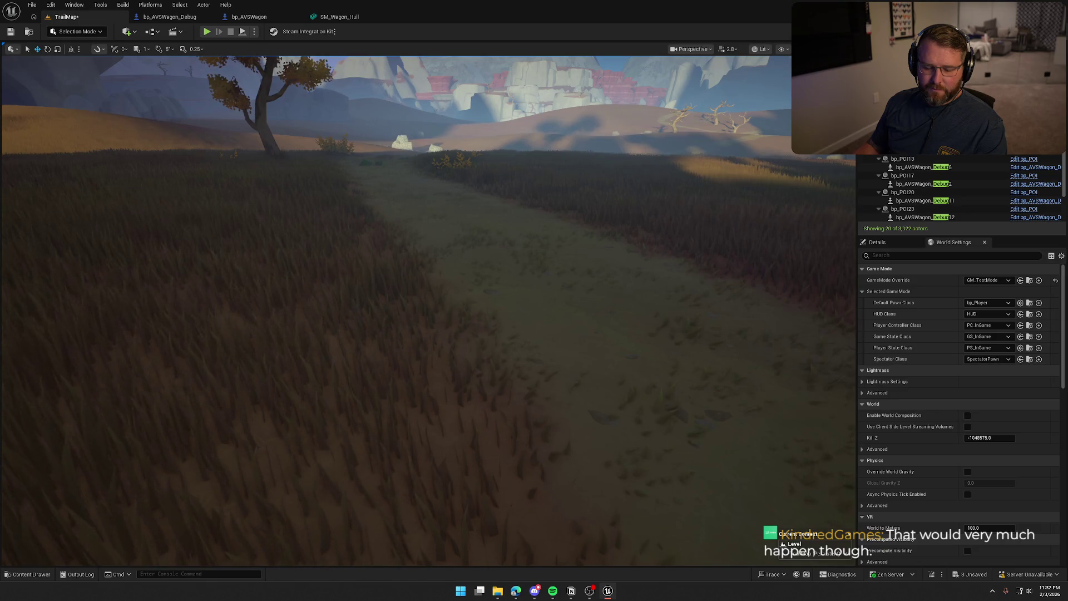
Save all modified maps with Ctrl+Shift+S and confirm Save in the Save Content dialog.
key("alt+Tab")
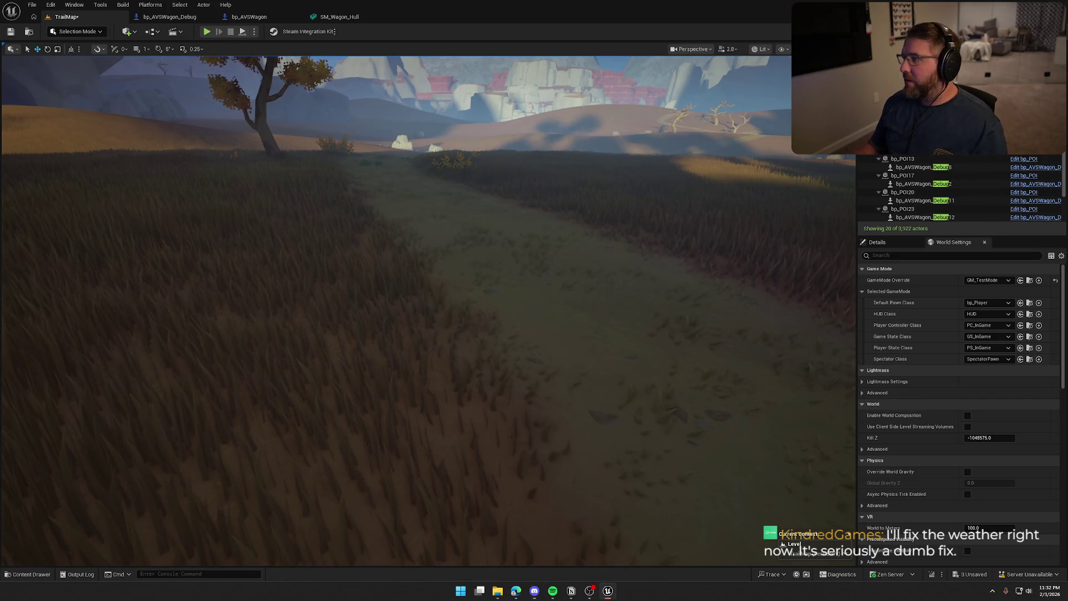
key("ctrl+shift+s")
left_click(565, 392)
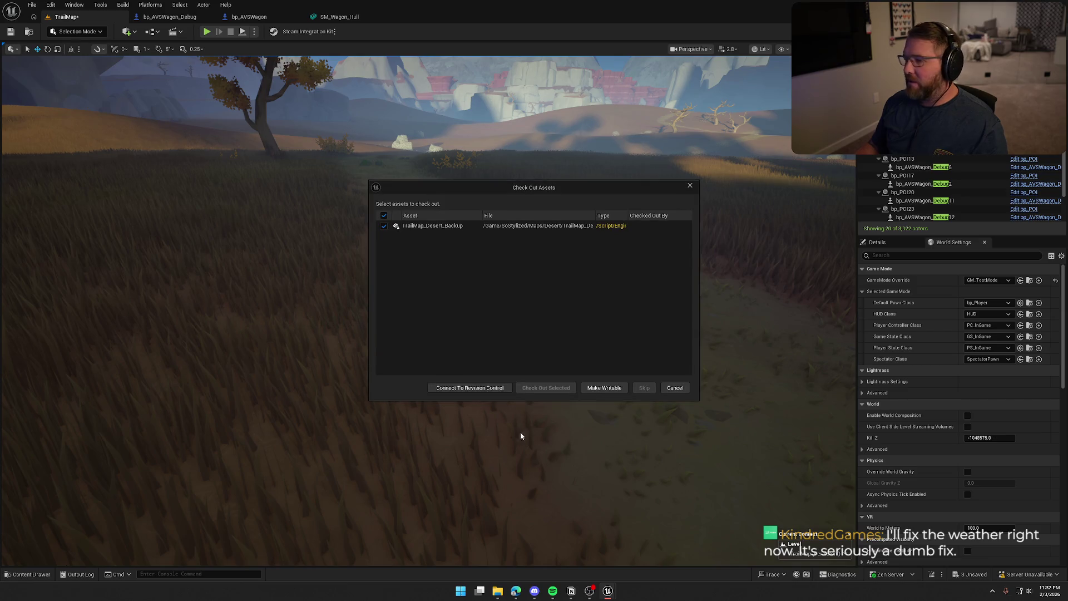